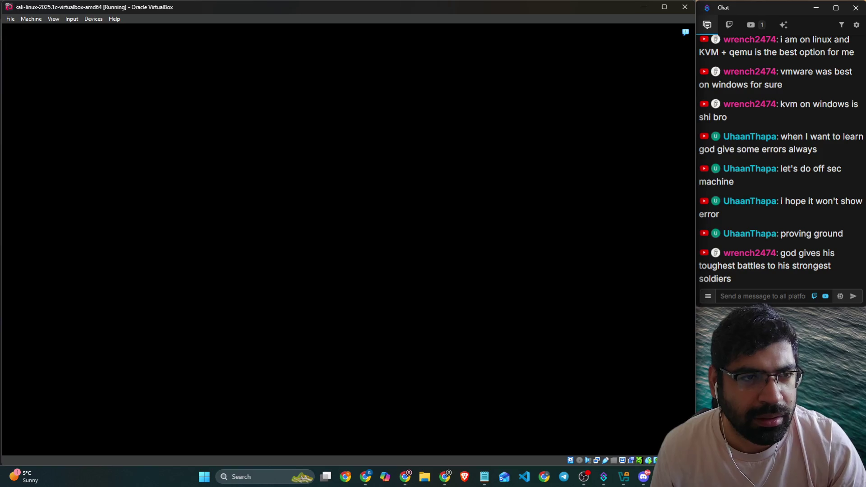
Step: Send the running Kali VM an ACPI Shutdown from the Machine menu
{"action": "left_click", "coordinate": [13, 20]}
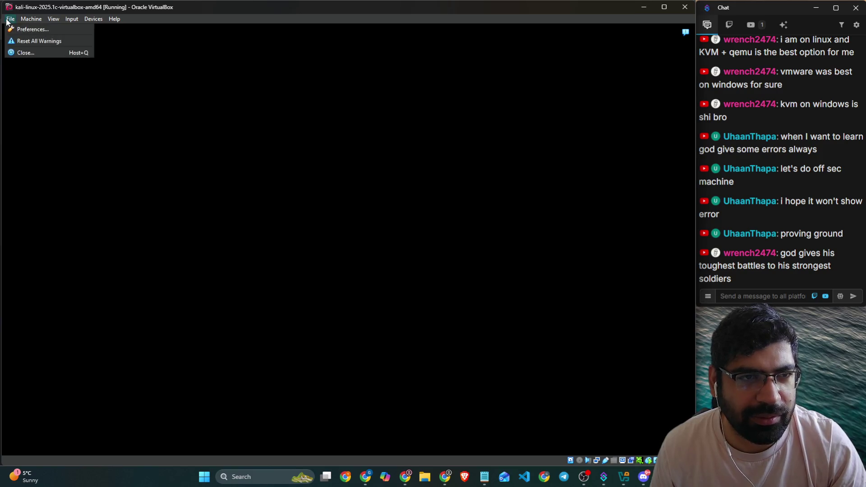
{"action": "mouse_move", "coordinate": [42, 20]}
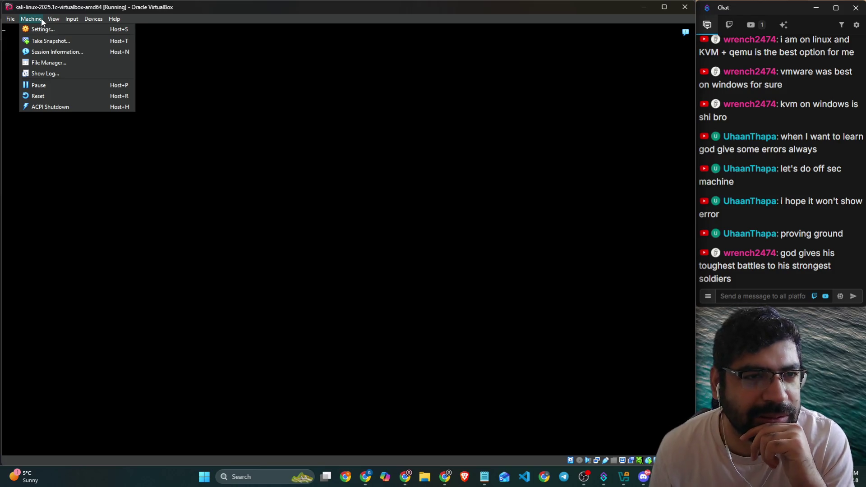
{"action": "left_click", "coordinate": [54, 107]}
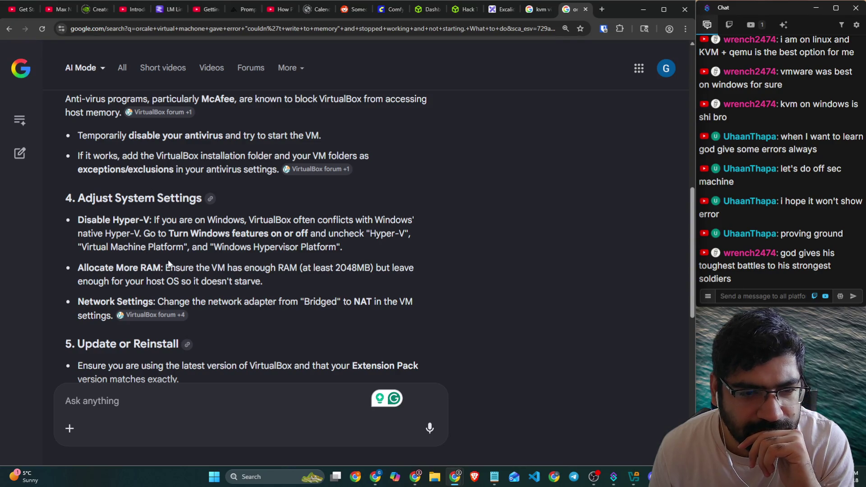
Step: Read further down the AI Mode fix suggestions, then bring VirtualBox Manager to the front
{"action": "scroll", "coordinate": [199, 264], "scroll_direction": "down", "scroll_amount": 2}
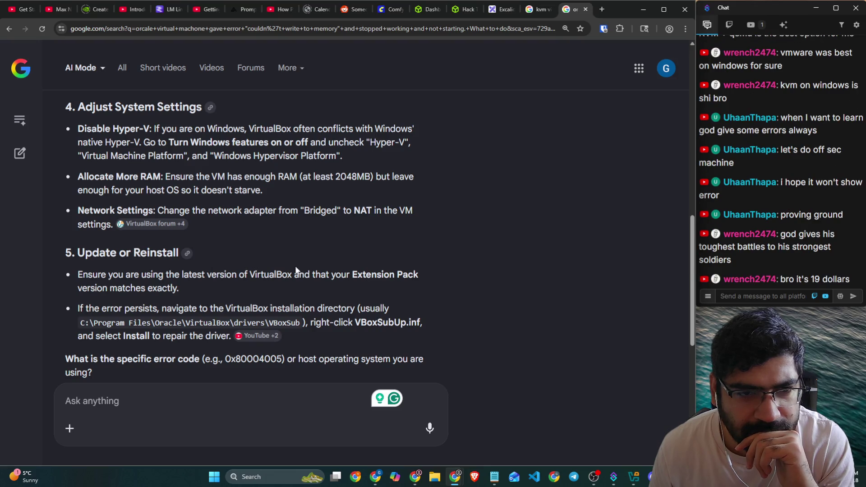
{"action": "left_click", "coordinate": [633, 478]}
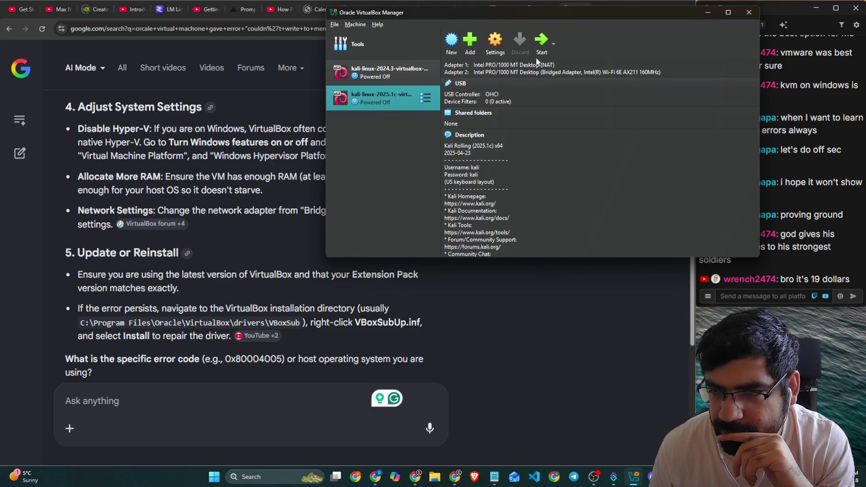
Step: Open the Kali 2025.1c VM's settings and review its processor and acceleration options
{"action": "mouse_move", "coordinate": [519, 17]}
{"action": "left_mouse_down"}
{"action": "mouse_move", "coordinate": [327, 189]}
{"action": "mouse_move", "coordinate": [406, 186]}
{"action": "left_mouse_up"}
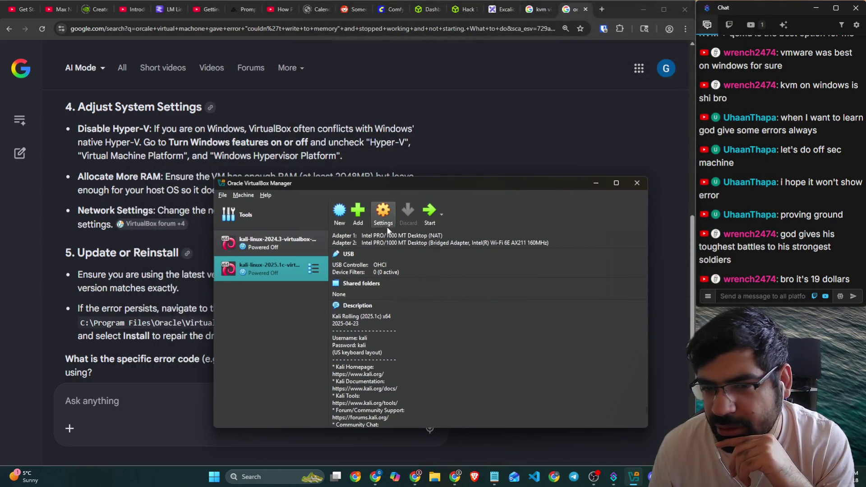
{"action": "left_click", "coordinate": [383, 212]}
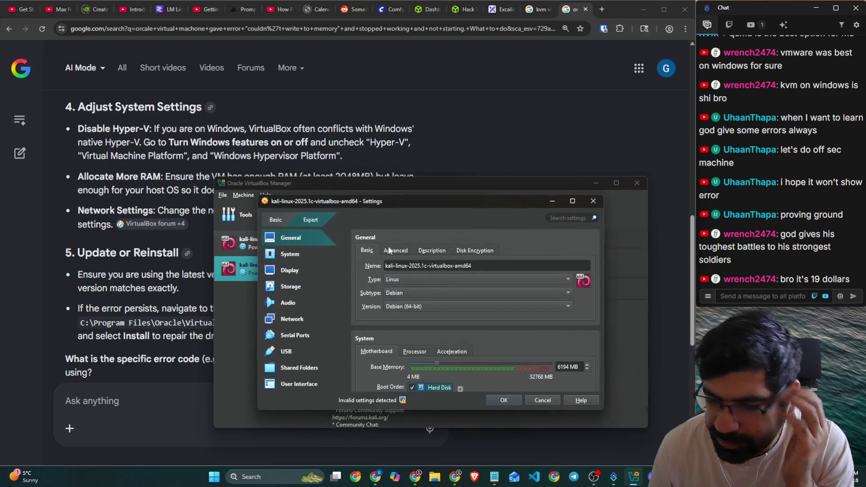
{"action": "scroll", "coordinate": [446, 330], "scroll_direction": "down", "scroll_amount": 2}
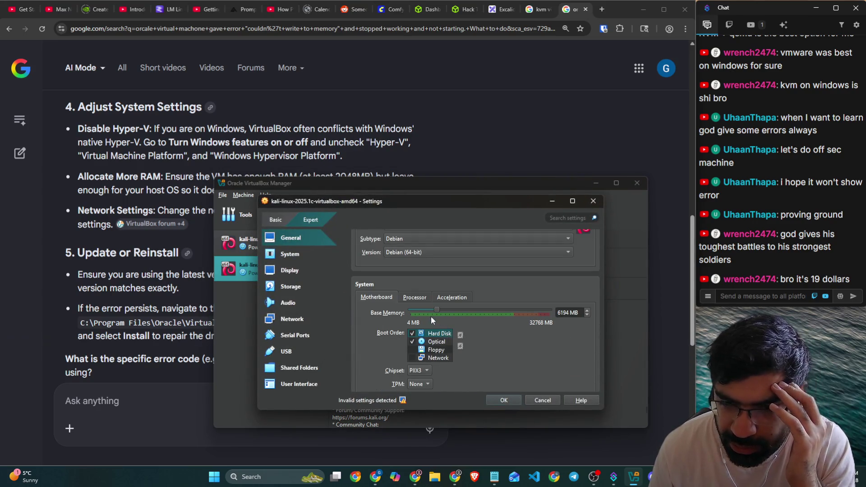
{"action": "scroll", "coordinate": [436, 313], "scroll_direction": "down", "scroll_amount": 2}
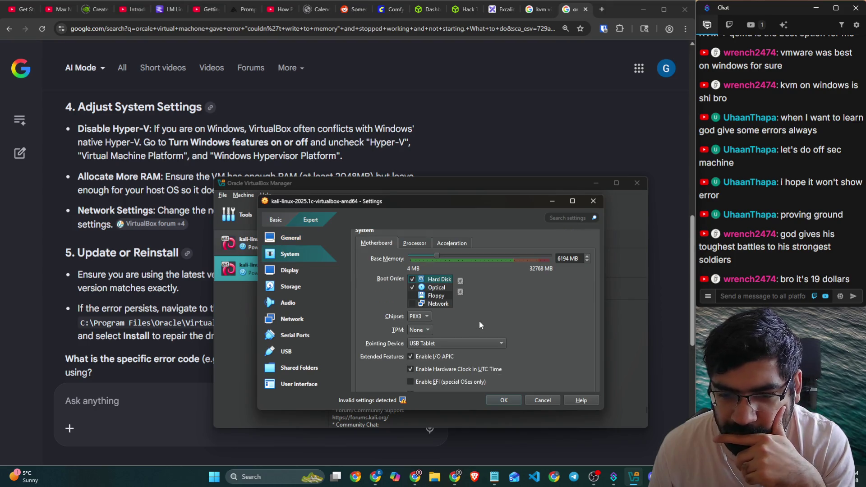
{"action": "mouse_move", "coordinate": [405, 400]}
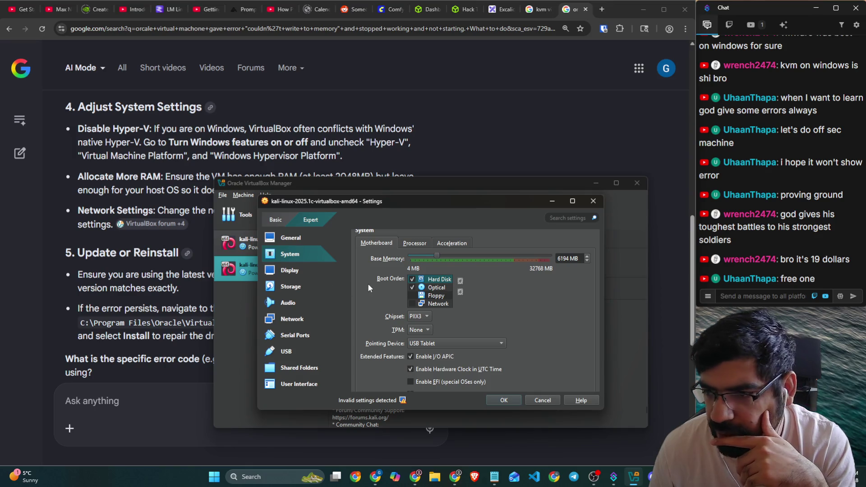
{"action": "left_click", "coordinate": [406, 246]}
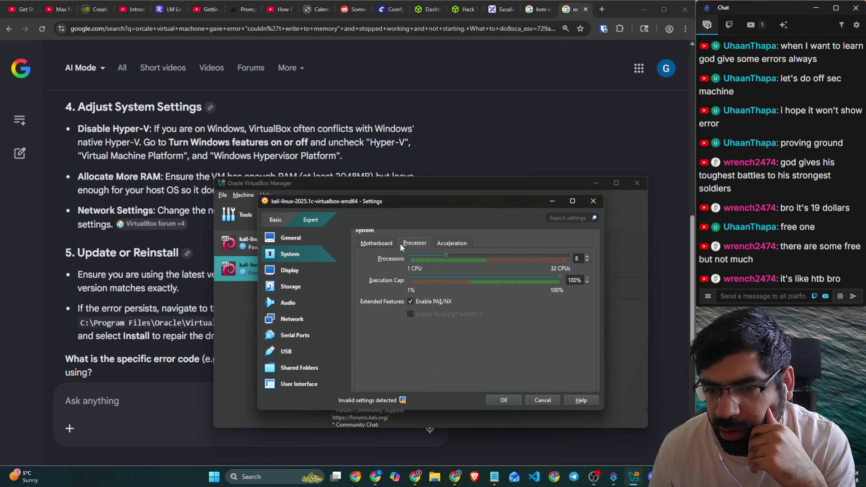
{"action": "left_click", "coordinate": [451, 244]}
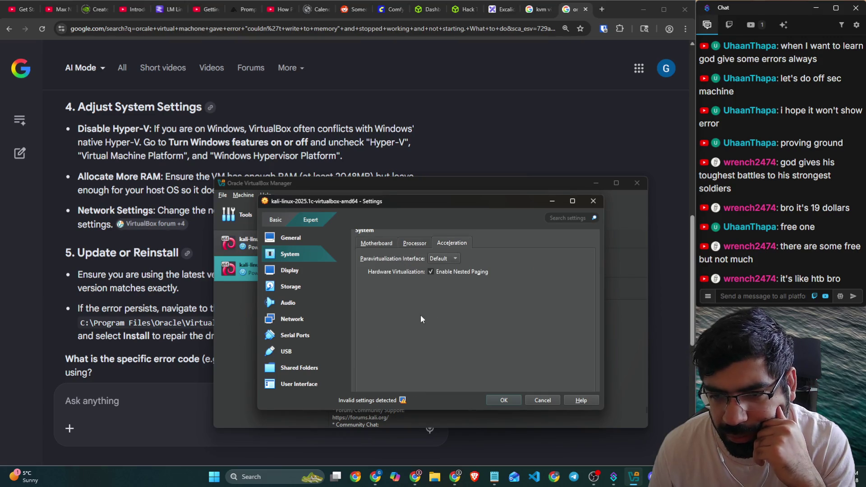
Step: Set the Display graphics controller to VMSVGA, save, and start the Kali VM
{"action": "left_click", "coordinate": [389, 245]}
{"action": "scroll", "coordinate": [374, 324], "scroll_direction": "down", "scroll_amount": 5}
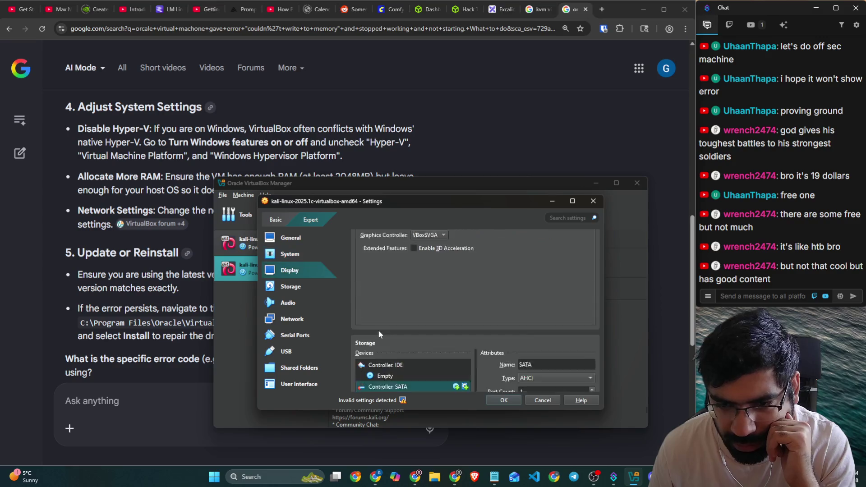
{"action": "scroll", "coordinate": [378, 334], "scroll_direction": "down", "scroll_amount": 3}
{"action": "scroll", "coordinate": [435, 342], "scroll_direction": "down", "scroll_amount": 5}
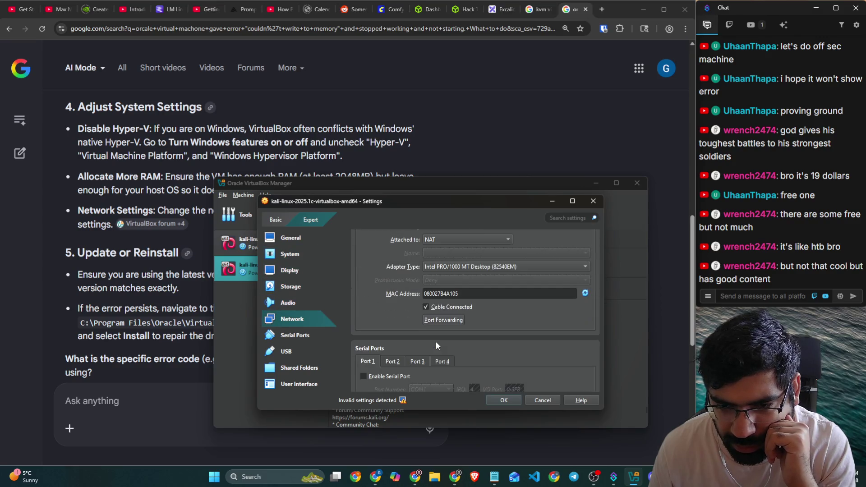
{"action": "scroll", "coordinate": [414, 335], "scroll_direction": "up", "scroll_amount": 2}
{"action": "scroll", "coordinate": [405, 336], "scroll_direction": "up", "scroll_amount": 6}
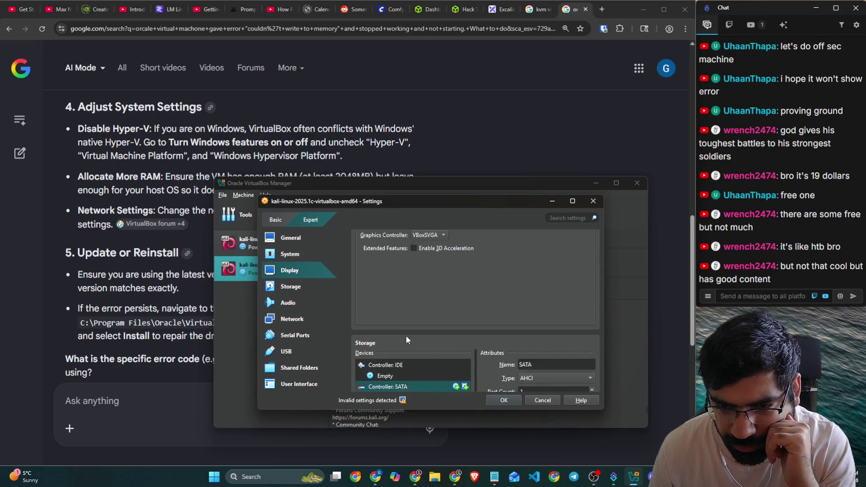
{"action": "left_click", "coordinate": [428, 289]}
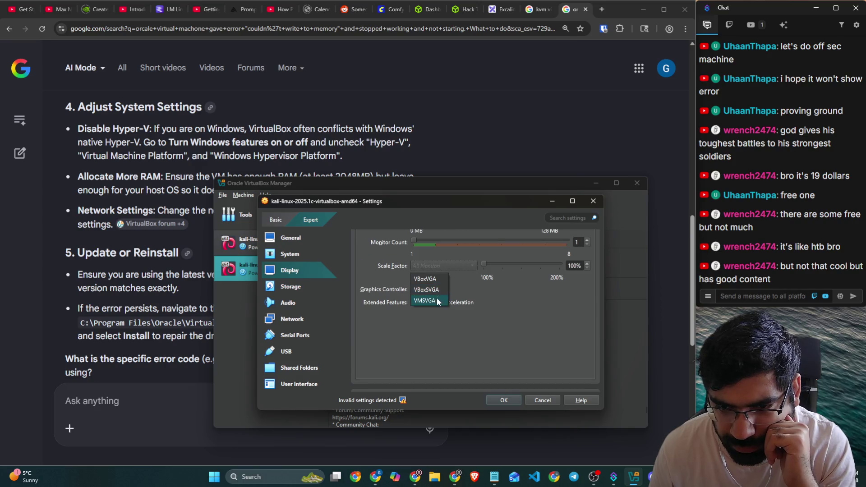
{"action": "left_click", "coordinate": [429, 301]}
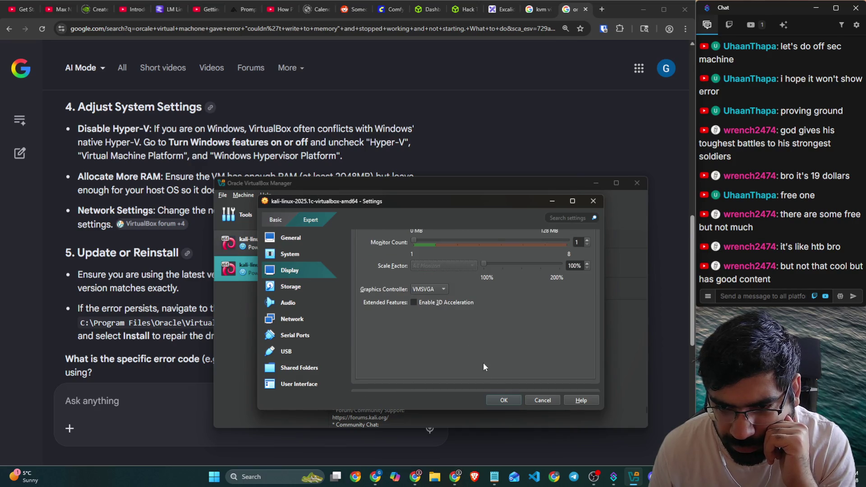
{"action": "left_click", "coordinate": [500, 401]}
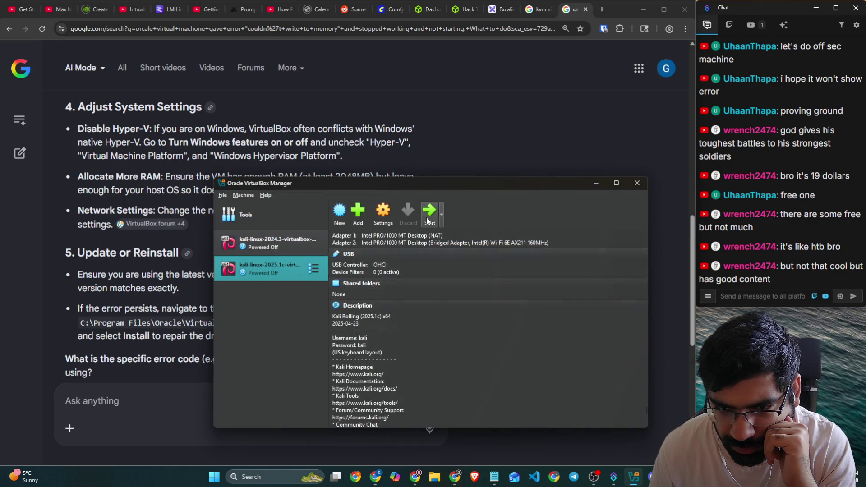
{"action": "left_click", "coordinate": [428, 212]}
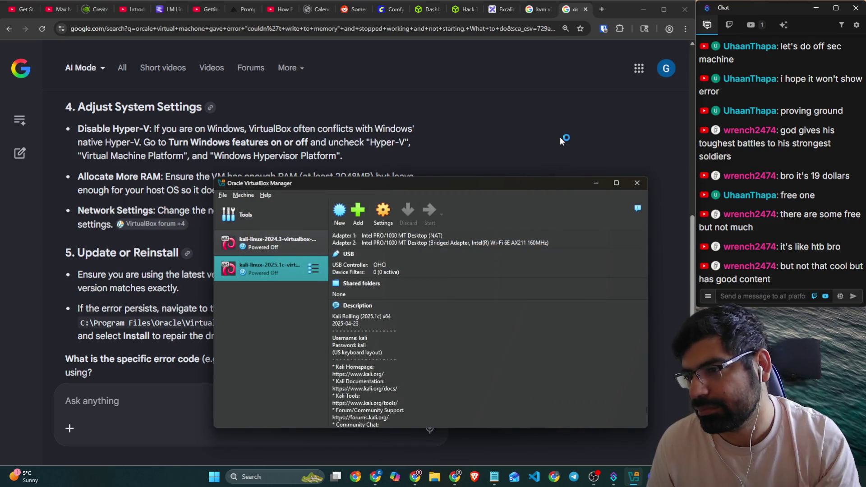
{"action": "left_click", "coordinate": [559, 136]}
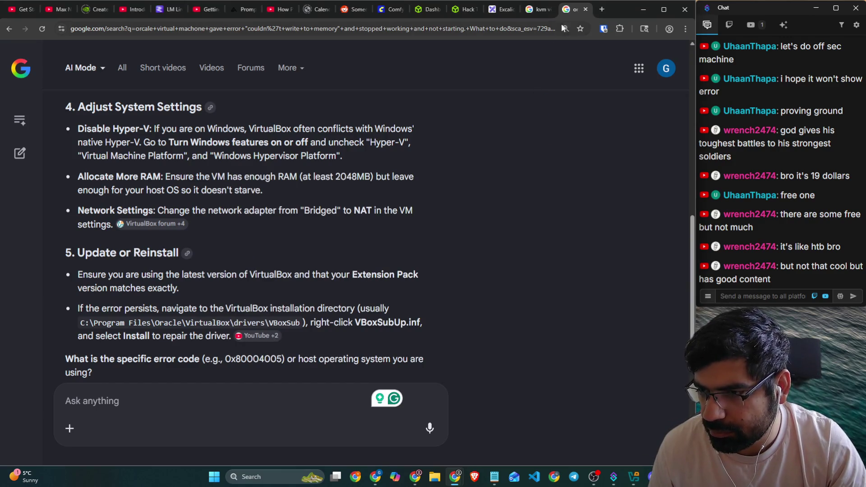
Step: Search 'offsec' in a new tab and open the OffSec OSCP Certification page
{"action": "left_click", "coordinate": [602, 9]}
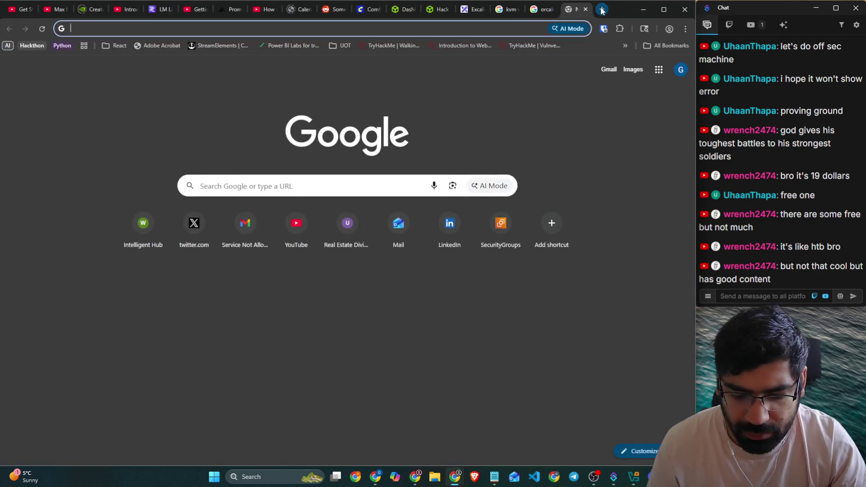
{"action": "type", "text": "offsec"}
{"action": "key", "text": "Return"}
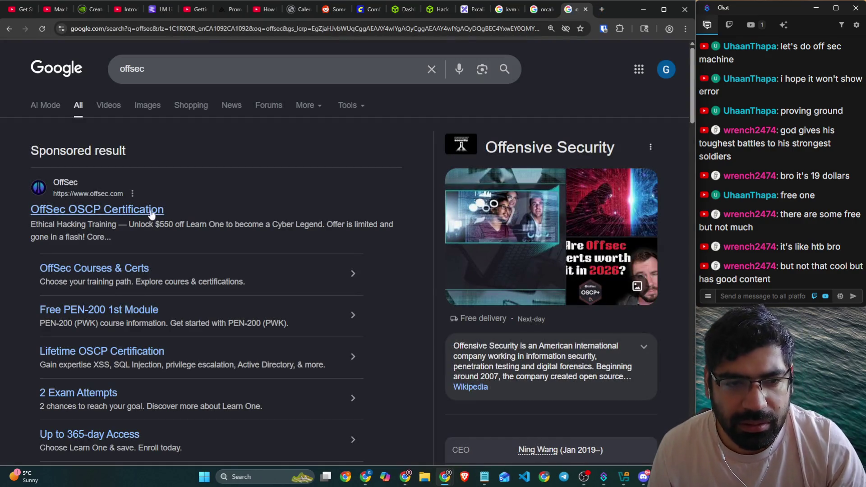
{"action": "left_click", "coordinate": [151, 212]}
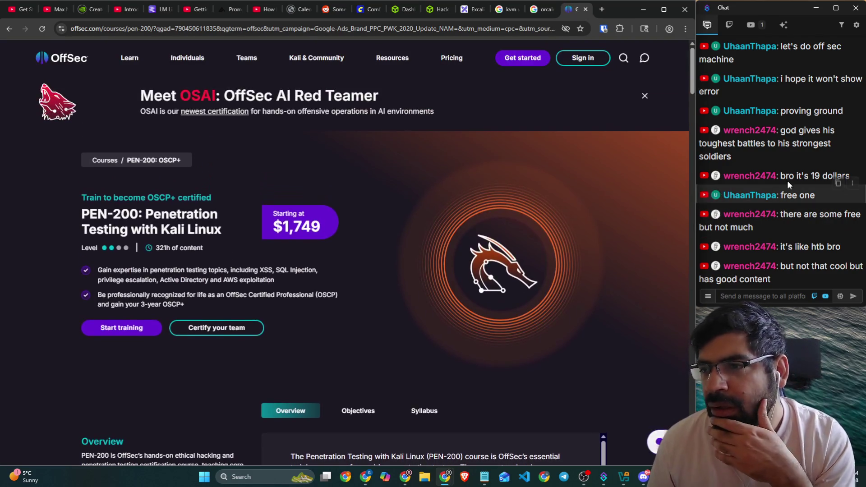
{"action": "left_click", "coordinate": [795, 176]}
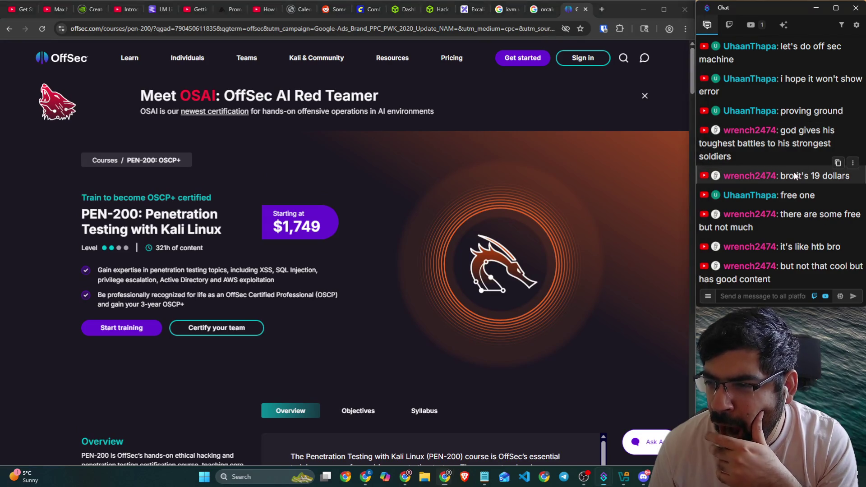
{"action": "left_click_drag", "start_coordinate": [796, 79], "coordinate": [861, 80]}
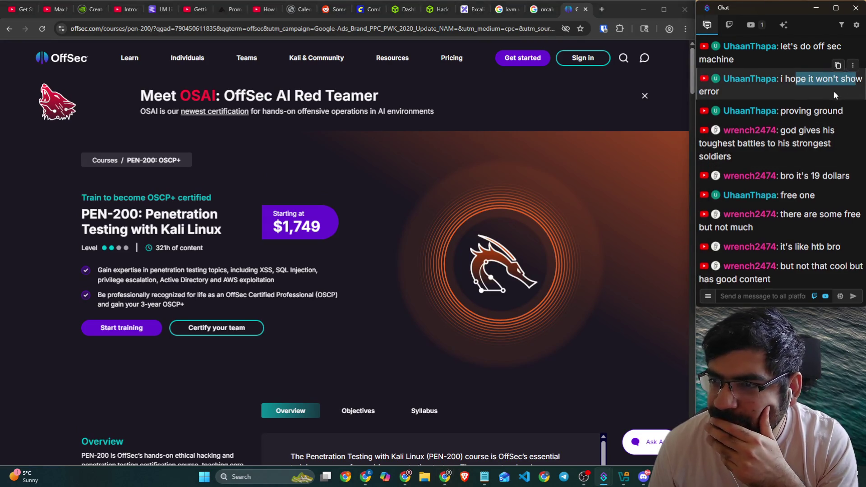
Step: Scroll through the PEN-200 course sections, then go to the OffSec sign-in page
{"action": "scroll", "coordinate": [833, 91], "scroll_direction": "up", "scroll_amount": 2}
{"action": "scroll", "coordinate": [808, 141], "scroll_direction": "down", "scroll_amount": 2}
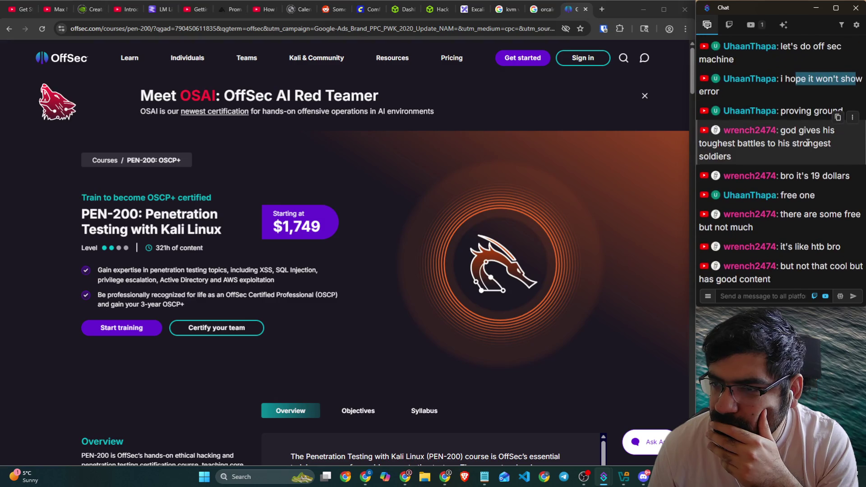
{"action": "scroll", "coordinate": [591, 180], "scroll_direction": "down", "scroll_amount": 10}
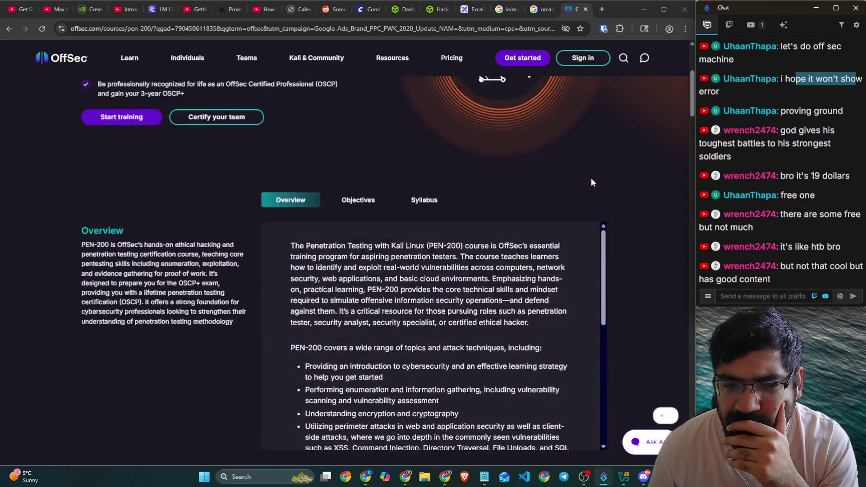
{"action": "scroll", "coordinate": [654, 195], "scroll_direction": "down", "scroll_amount": 9}
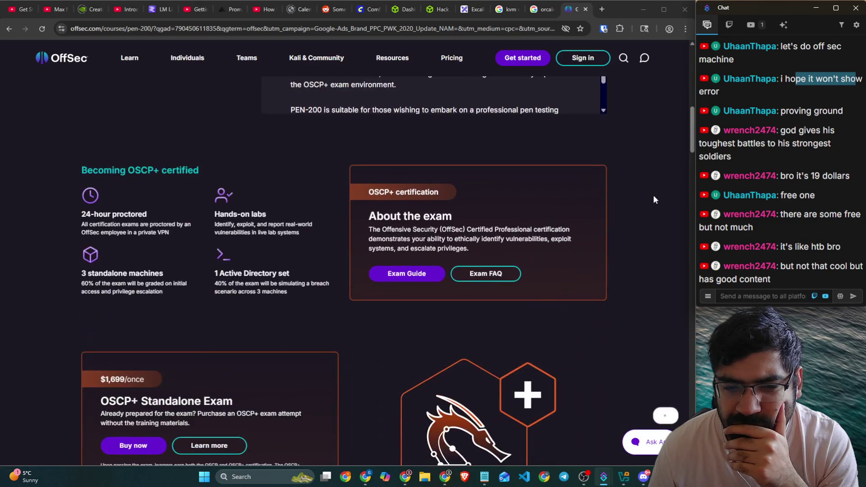
{"action": "scroll", "coordinate": [654, 199], "scroll_direction": "down", "scroll_amount": 9}
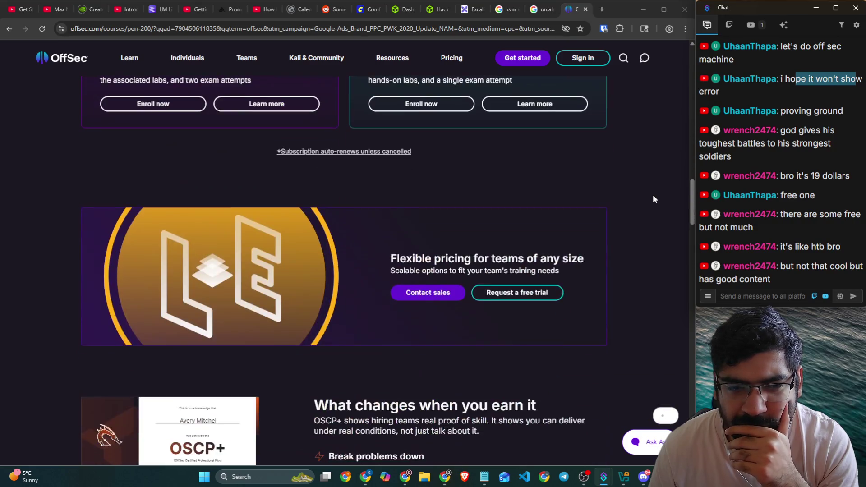
{"action": "scroll", "coordinate": [654, 199], "scroll_direction": "up", "scroll_amount": 4}
{"action": "scroll", "coordinate": [653, 199], "scroll_direction": "down", "scroll_amount": 5}
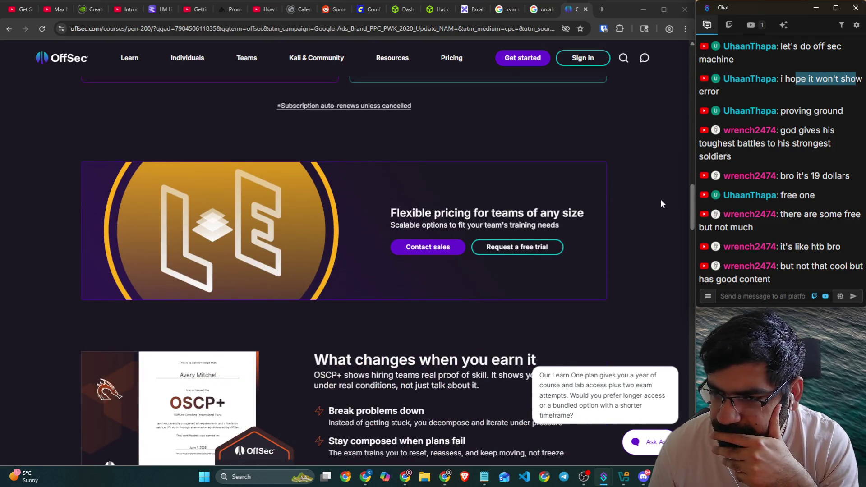
{"action": "scroll", "coordinate": [661, 198], "scroll_direction": "down", "scroll_amount": 5}
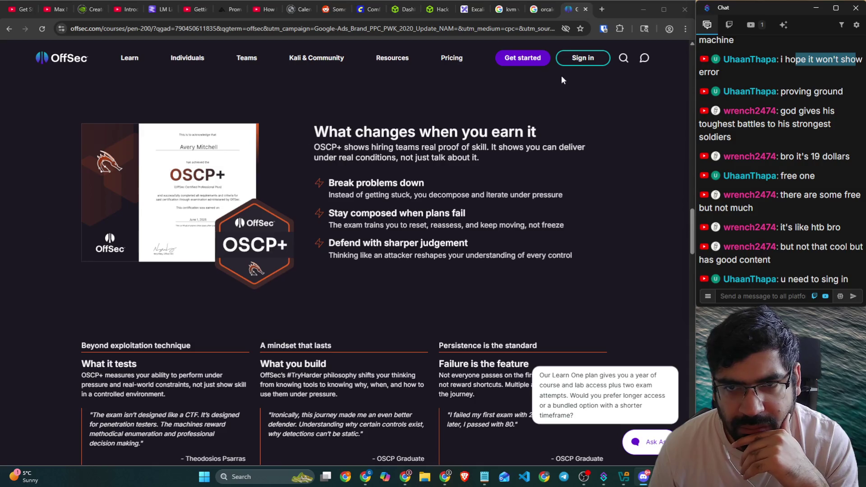
{"action": "left_click", "coordinate": [570, 62]}
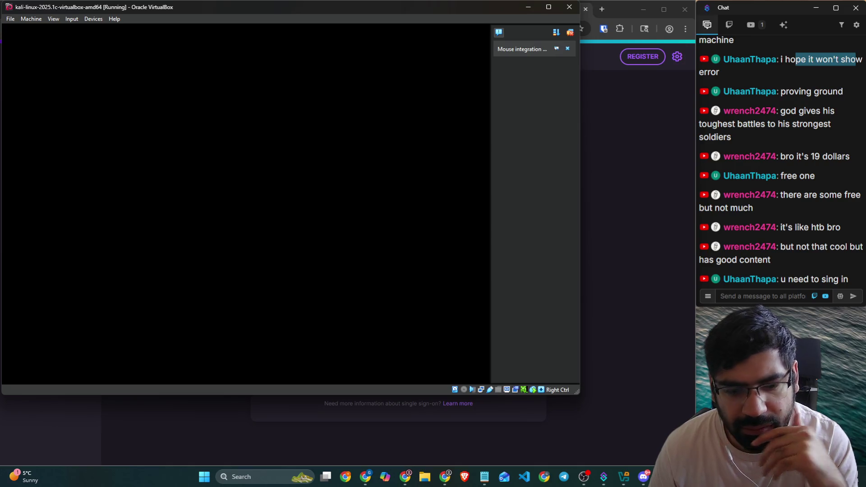
Step: Look through the Machine, View and Devices menus, then request closing the Kali VM window
{"action": "left_click", "coordinate": [26, 20]}
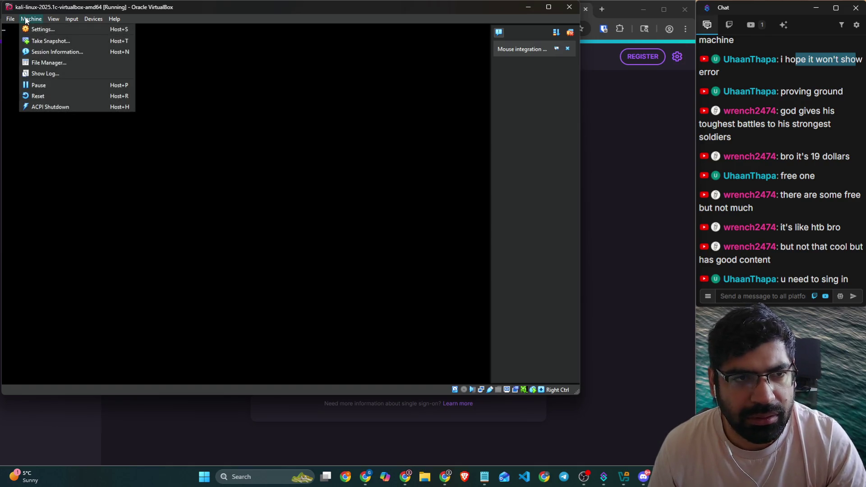
{"action": "left_click", "coordinate": [26, 20]}
{"action": "left_click", "coordinate": [72, 18]}
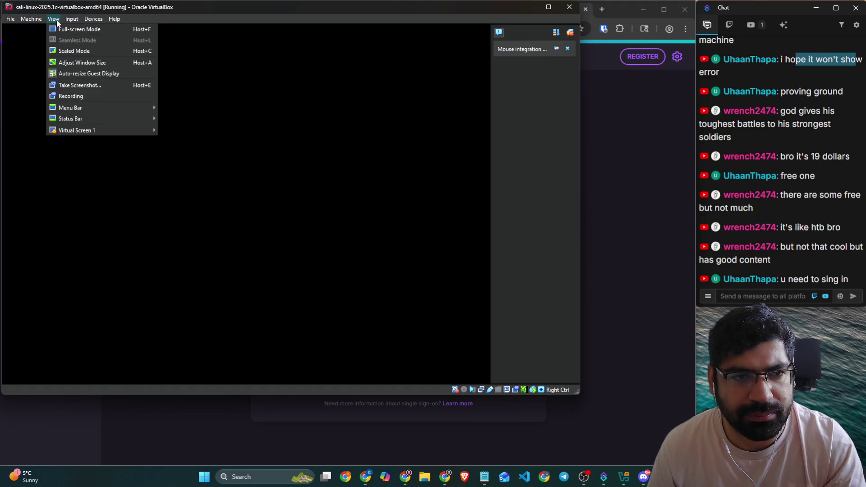
{"action": "mouse_move", "coordinate": [71, 130]}
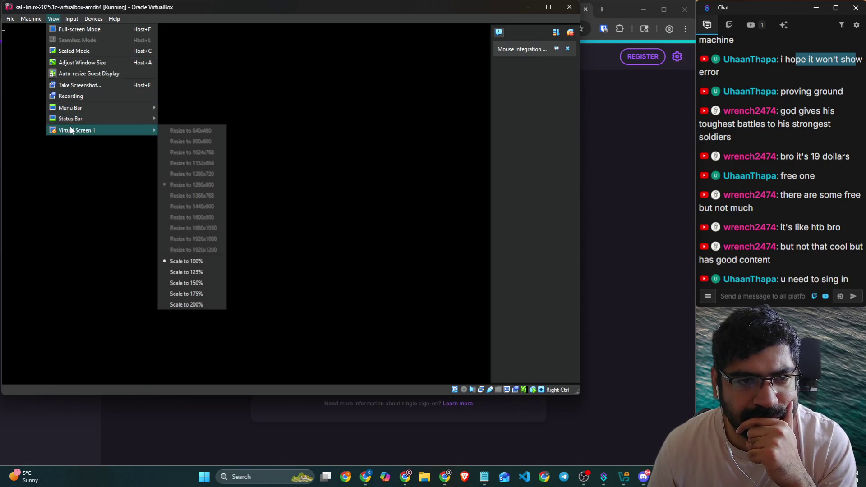
{"action": "mouse_move", "coordinate": [96, 23]}
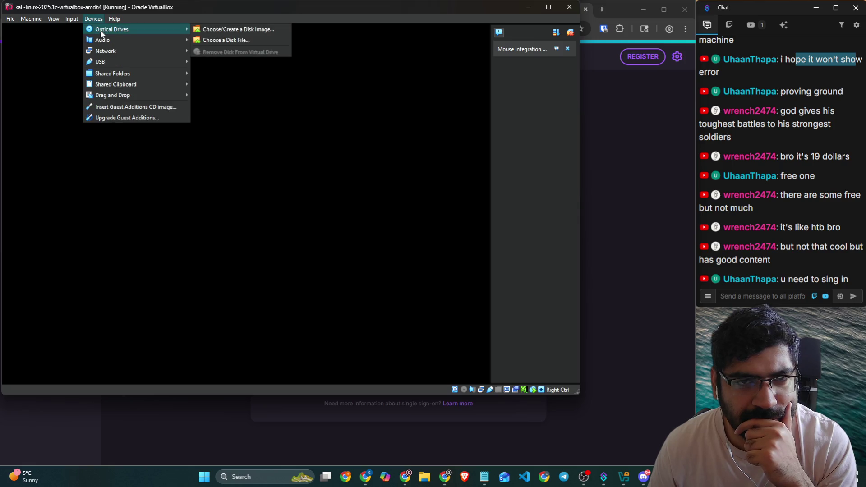
{"action": "left_click", "coordinate": [571, 9]}
{"action": "left_click", "coordinate": [571, 9]}
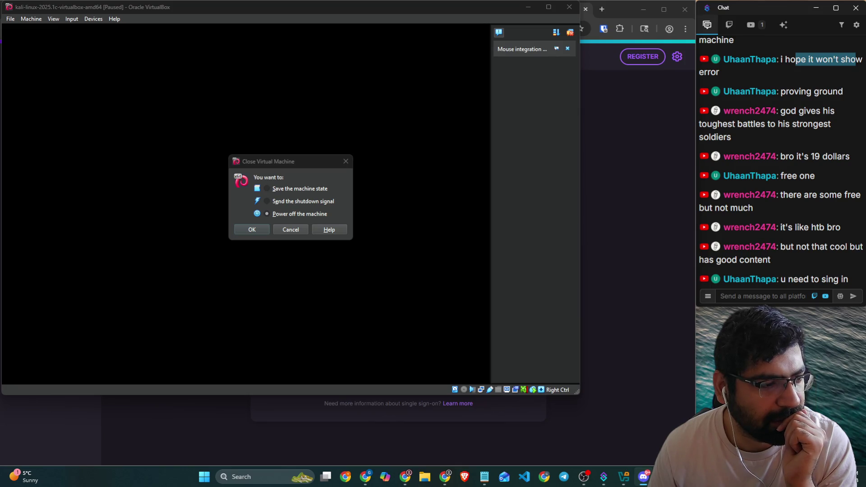
{"action": "key", "text": "Return"}
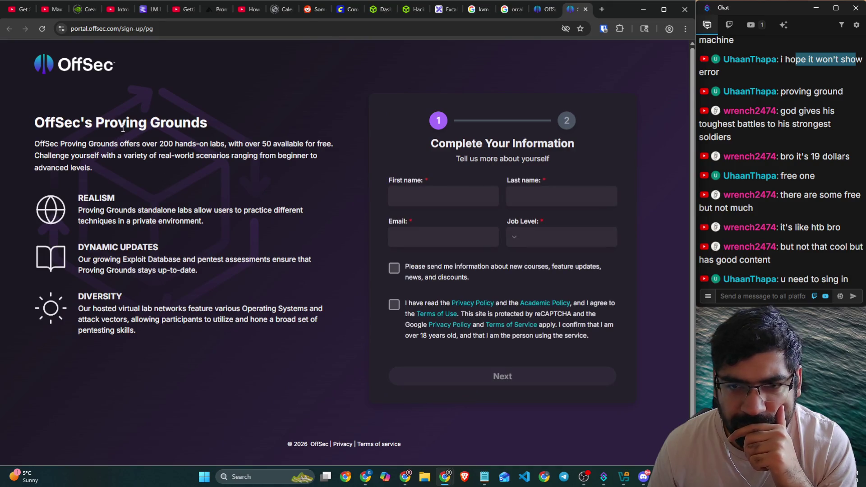
Step: Highlight the 200 hands-on labs text on Proving Grounds, then go to the OffSec sign-in page
{"action": "left_click_drag", "start_coordinate": [55, 143], "coordinate": [332, 143]}
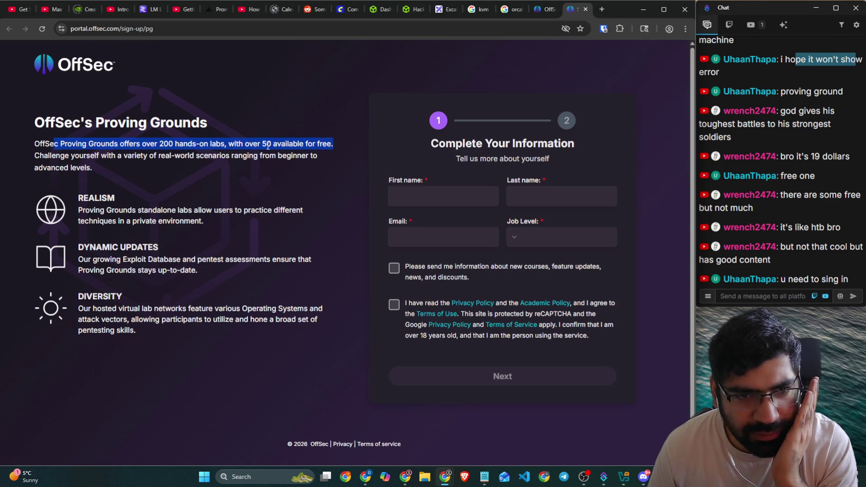
{"action": "left_click_drag", "start_coordinate": [205, 155], "coordinate": [313, 155]}
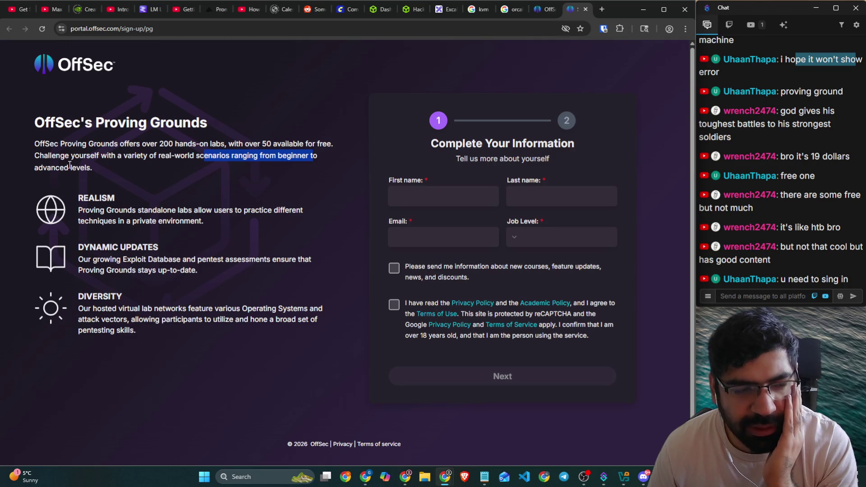
{"action": "left_click", "coordinate": [456, 198]}
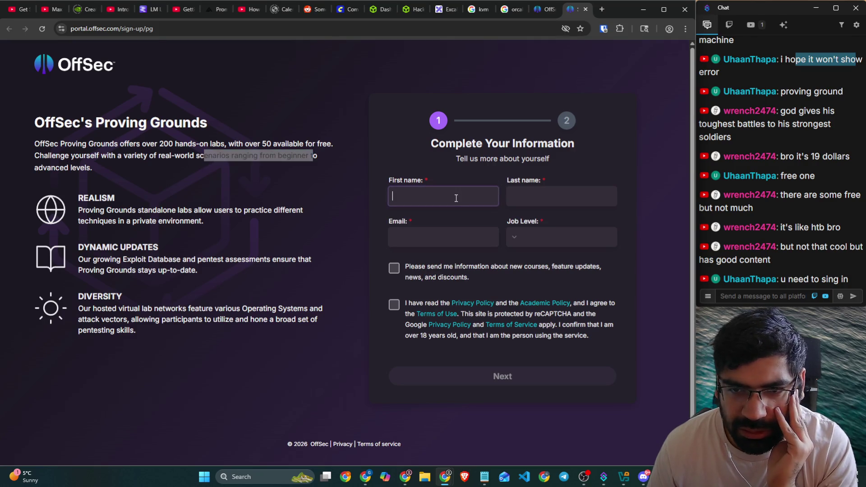
{"action": "left_click", "coordinate": [9, 28]}
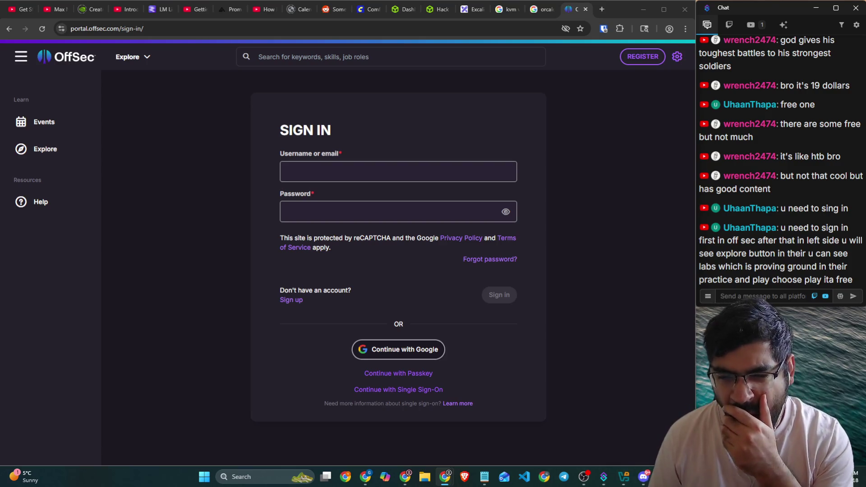
Step: Bring the Kali VM window and its Close Virtual Machine prompt back to the front
{"action": "left_click", "coordinate": [631, 481]}
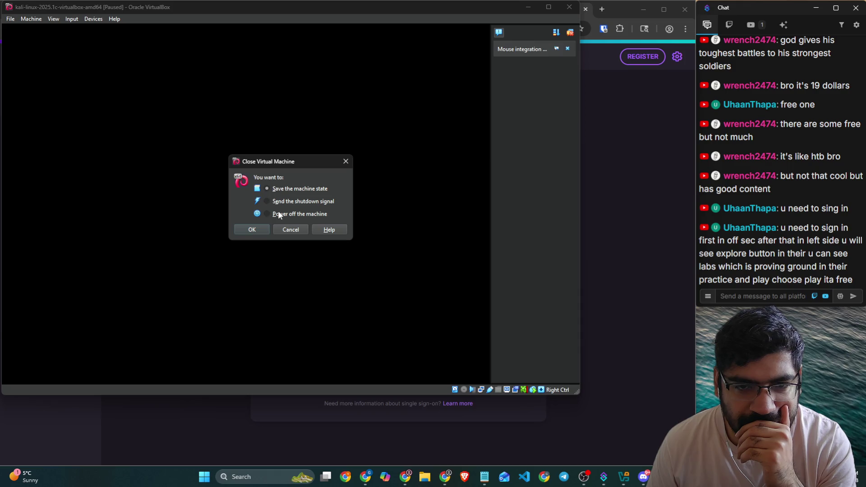
Step: Confirm 'Power off the machine' to shut down the Kali VM
{"action": "left_click", "coordinate": [262, 227]}
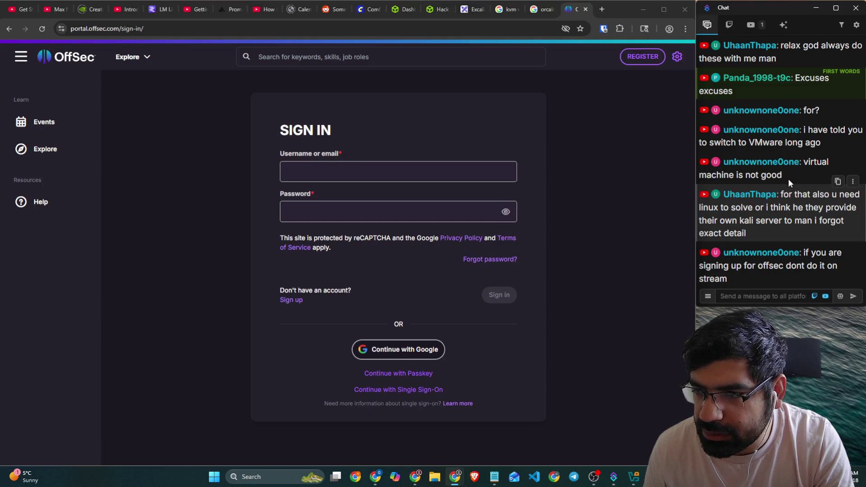
Step: Highlight chat comments about Linux and a Kali server, then bring up the second browser window
{"action": "left_click_drag", "start_coordinate": [783, 195], "coordinate": [859, 204]}
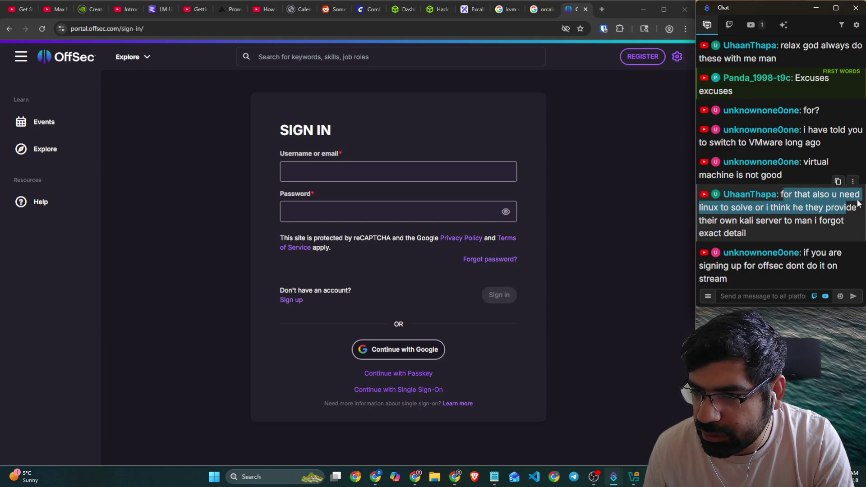
{"action": "mouse_move", "coordinate": [764, 209]}
{"action": "left_mouse_down"}
{"action": "mouse_move", "coordinate": [852, 212]}
{"action": "mouse_move", "coordinate": [854, 227]}
{"action": "left_mouse_up"}
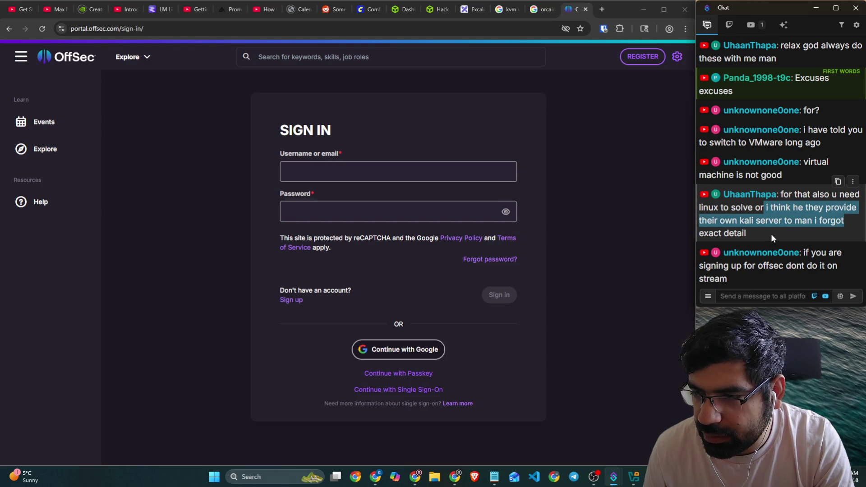
{"action": "mouse_move", "coordinate": [804, 255]}
{"action": "left_mouse_down"}
{"action": "mouse_move", "coordinate": [843, 258]}
{"action": "mouse_move", "coordinate": [838, 277]}
{"action": "left_mouse_up"}
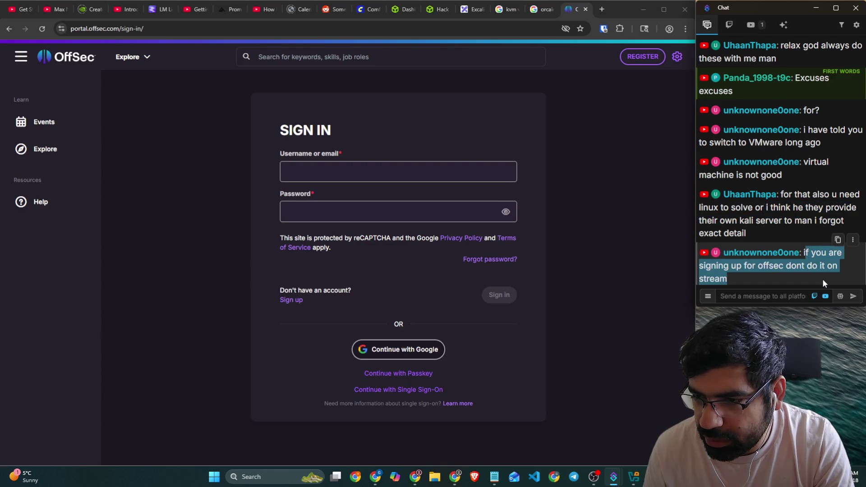
{"action": "left_click", "coordinate": [822, 279]}
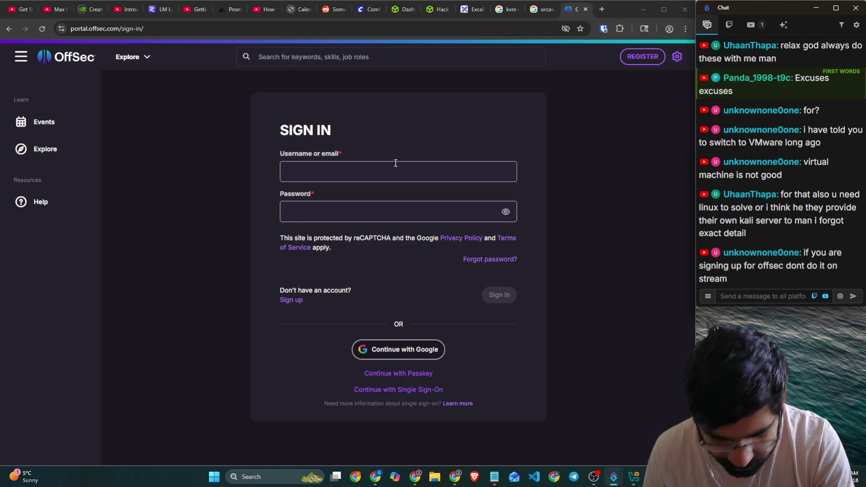
{"action": "key", "text": "alt+Tab"}
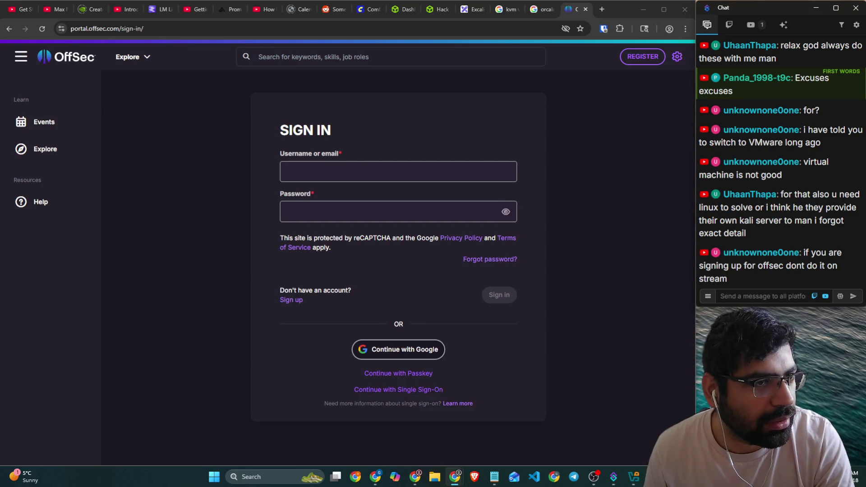
{"action": "left_click_drag", "start_coordinate": [54, 156], "coordinate": [196, 133]}
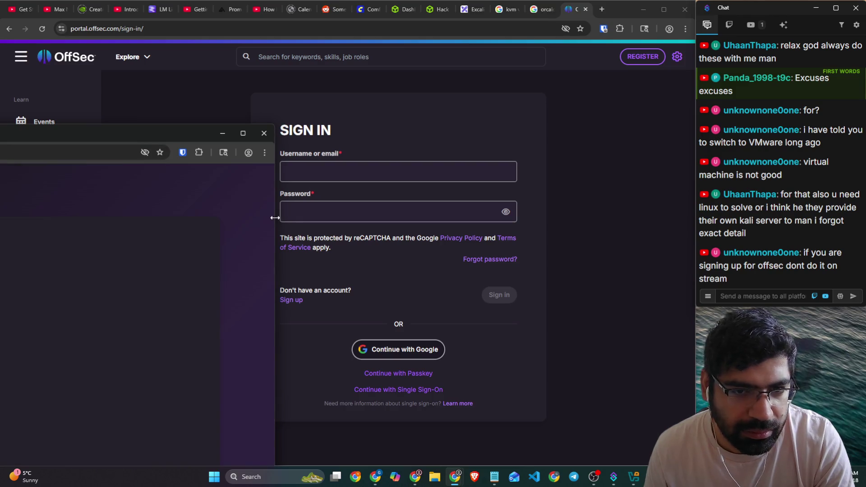
Step: Move the OffSec Dashboard tab out of the second window into the main browser
{"action": "key", "text": "super+shift+Left"}
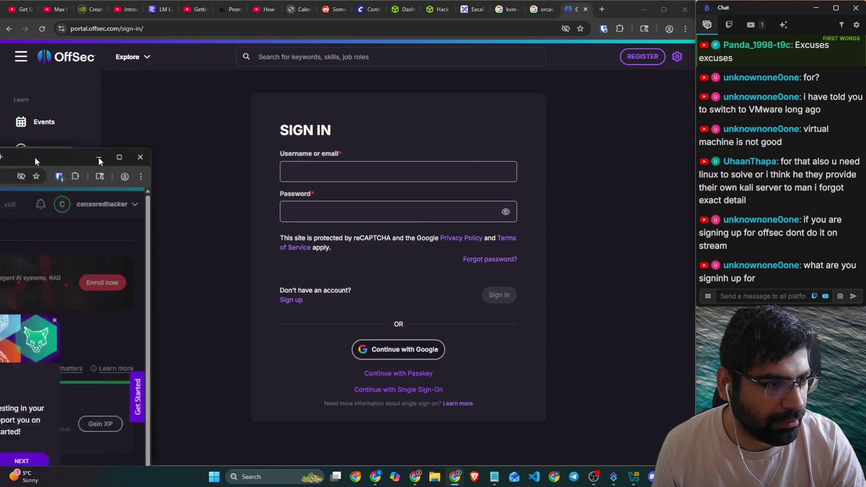
{"action": "left_click_drag", "start_coordinate": [271, 97], "coordinate": [562, 18]}
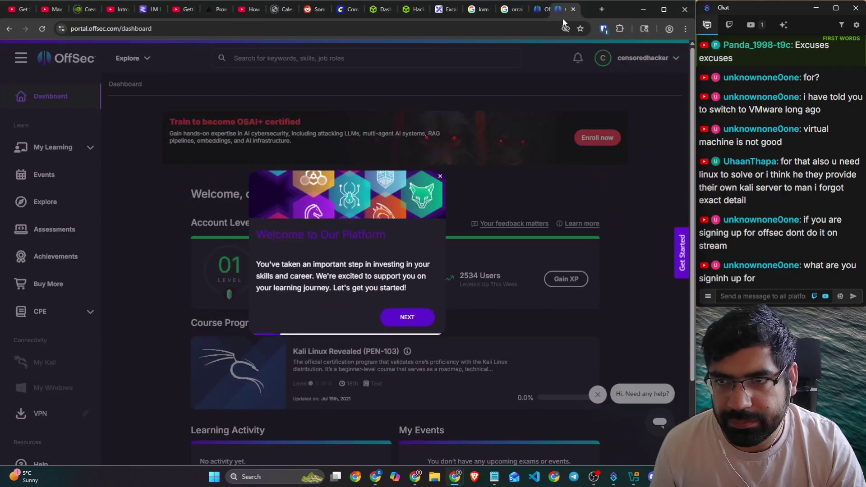
Step: Move the dashboard tab into the main browser and close the leftover Proving Grounds sign-up window
{"action": "left_click", "coordinate": [334, 148]}
{"action": "left_click", "coordinate": [445, 92]}
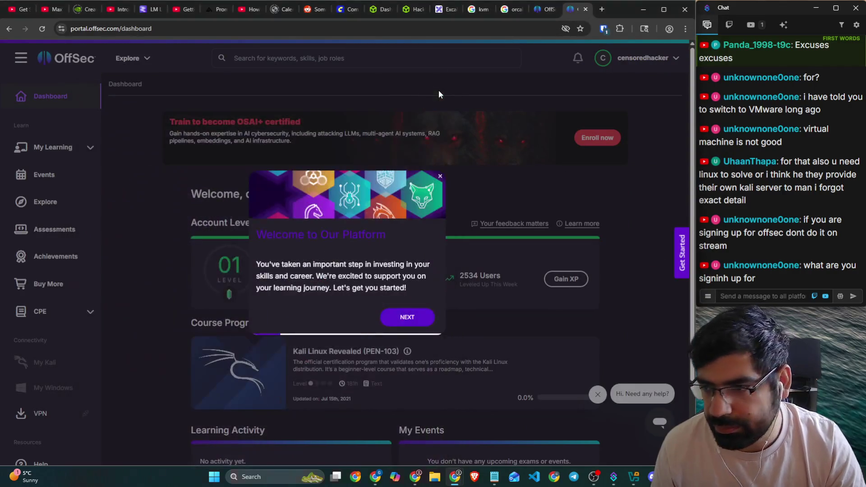
{"action": "mouse_move", "coordinate": [784, 158]}
{"action": "left_mouse_down"}
{"action": "mouse_move", "coordinate": [837, 176]}
{"action": "mouse_move", "coordinate": [843, 187]}
{"action": "left_mouse_up"}
{"action": "left_click", "coordinate": [786, 207]}
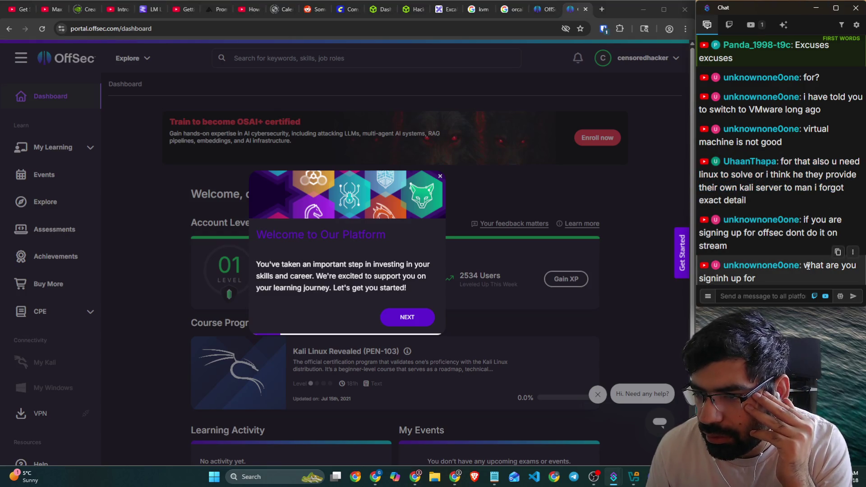
Step: Close the stale sign-in tab and dismiss the Welcome to Our Platform pop-up
{"action": "left_click", "coordinate": [545, 11]}
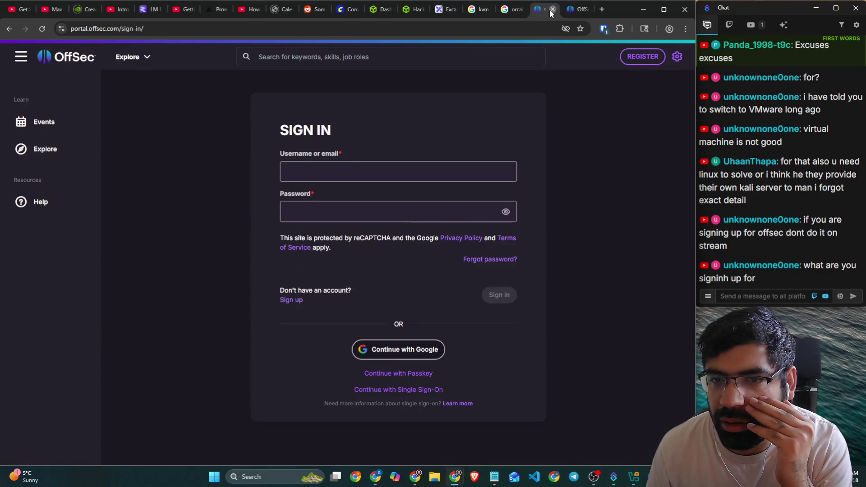
{"action": "left_click", "coordinate": [553, 10]}
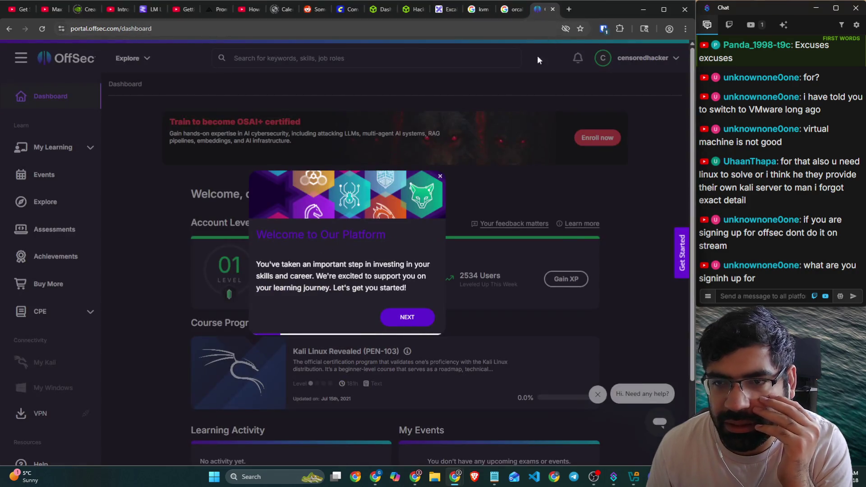
{"action": "left_click", "coordinate": [440, 177]}
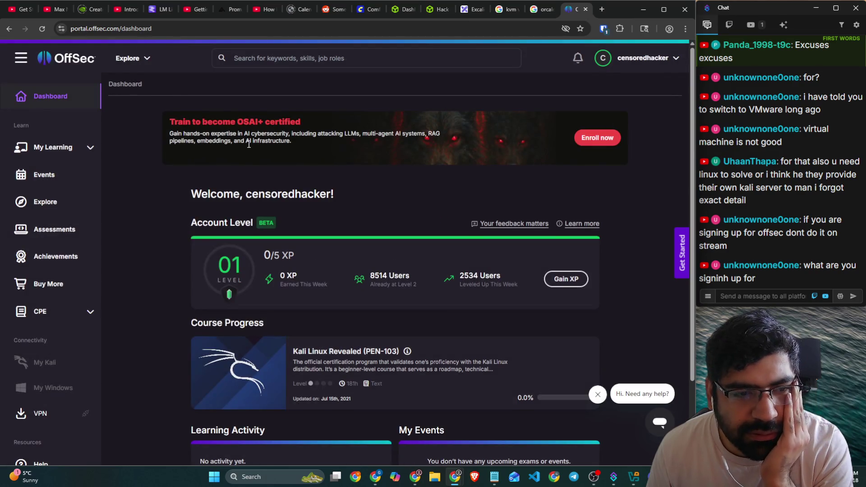
Step: Expand the My Learning section in the dashboard sidebar
{"action": "scroll", "coordinate": [249, 144], "scroll_direction": "down", "scroll_amount": 2}
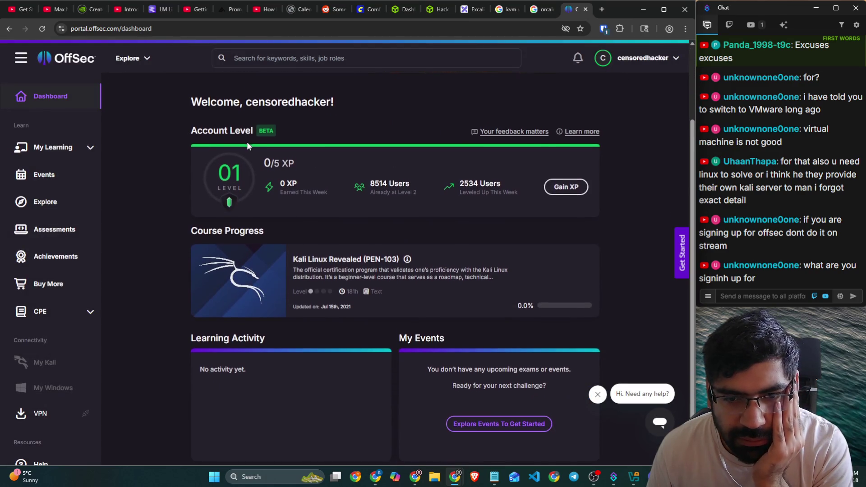
{"action": "scroll", "coordinate": [247, 141], "scroll_direction": "down", "scroll_amount": 1}
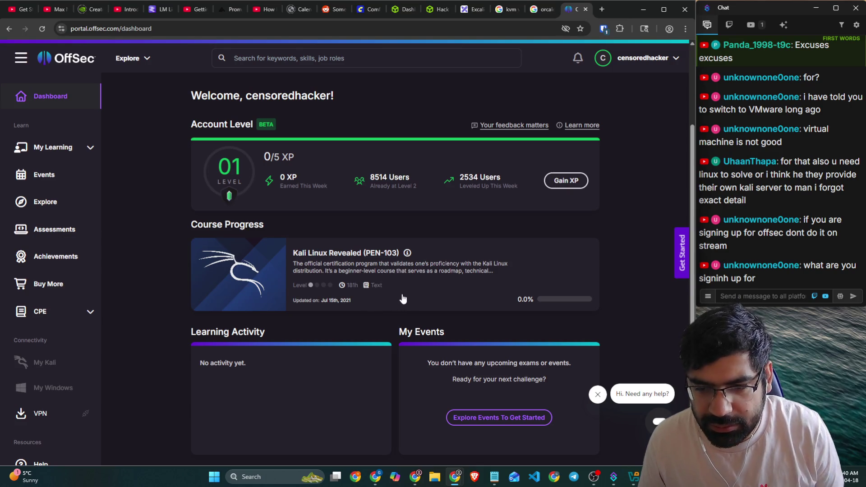
{"action": "left_click", "coordinate": [83, 156]}
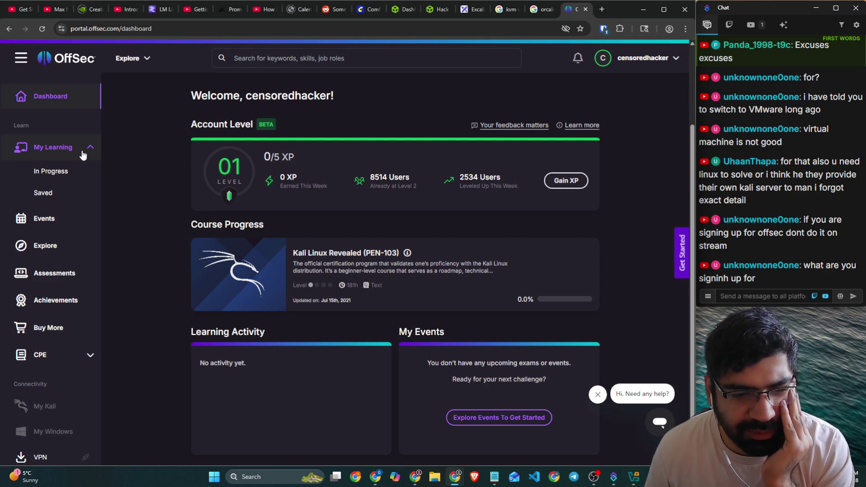
{"action": "left_click", "coordinate": [82, 152]}
{"action": "scroll", "coordinate": [81, 216], "scroll_direction": "down", "scroll_amount": 2}
{"action": "mouse_move", "coordinate": [47, 290]}
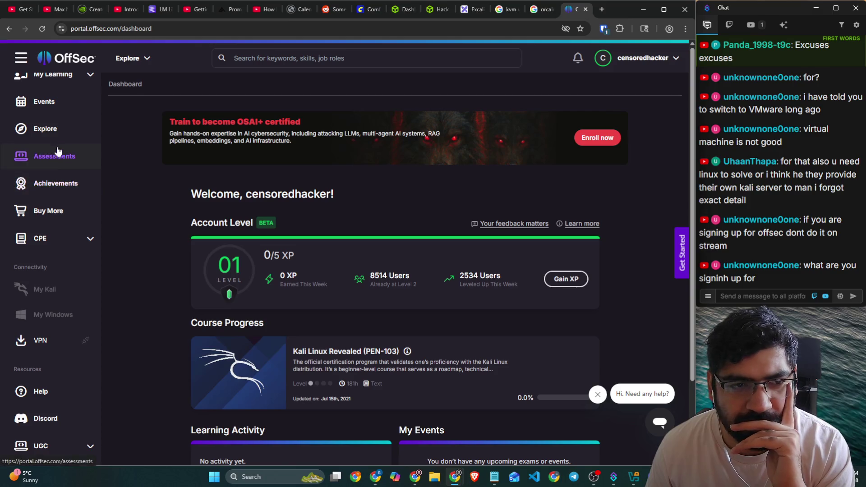
{"action": "scroll", "coordinate": [59, 150], "scroll_direction": "up", "scroll_amount": 2}
{"action": "left_click", "coordinate": [85, 147]}
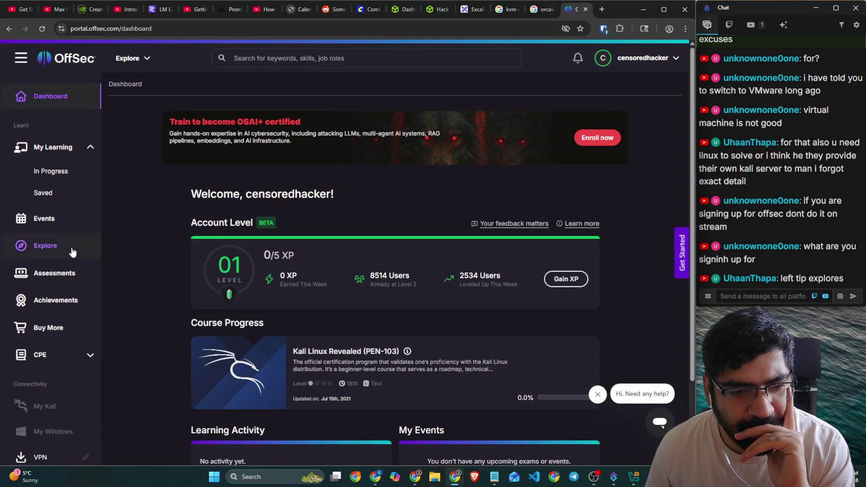
Step: Dismiss the 'Need any help?' bubble and open the Resource Center panel
{"action": "scroll", "coordinate": [119, 248], "scroll_direction": "down", "scroll_amount": 2}
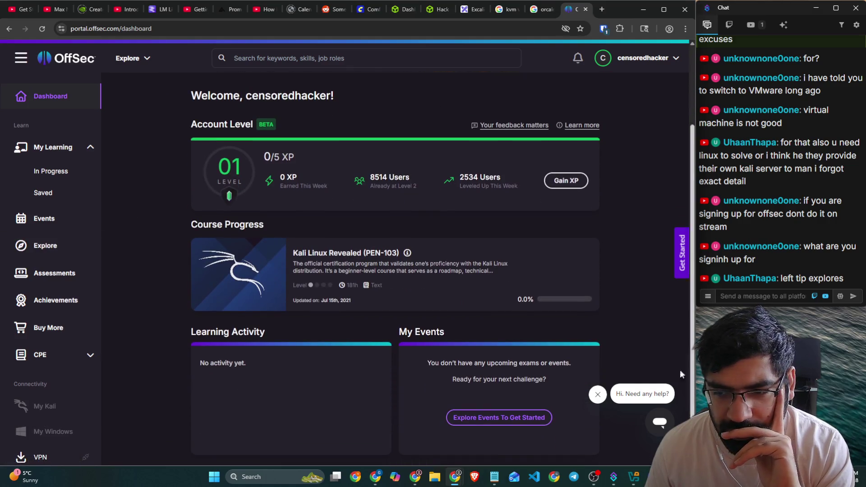
{"action": "left_click", "coordinate": [598, 395]}
{"action": "left_click", "coordinate": [682, 276]}
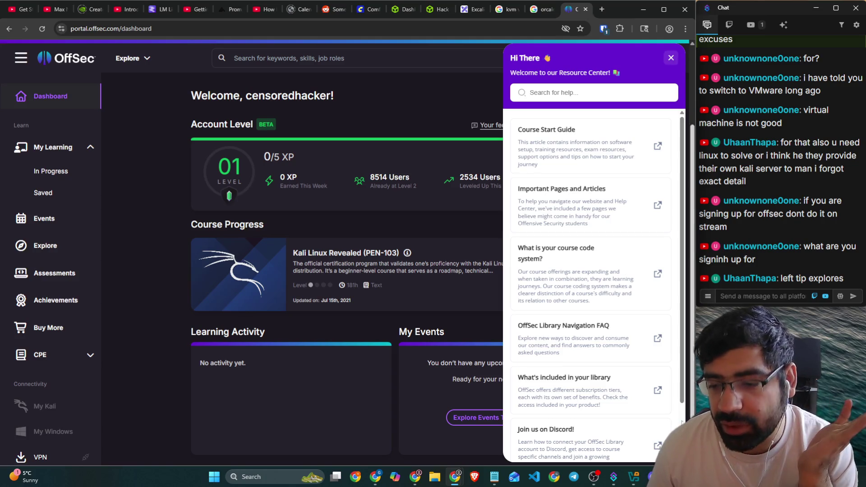
Step: Headless-start kali-linux-2025.1c from VirtualBox Manager and show its console window
{"action": "left_click", "coordinate": [638, 474]}
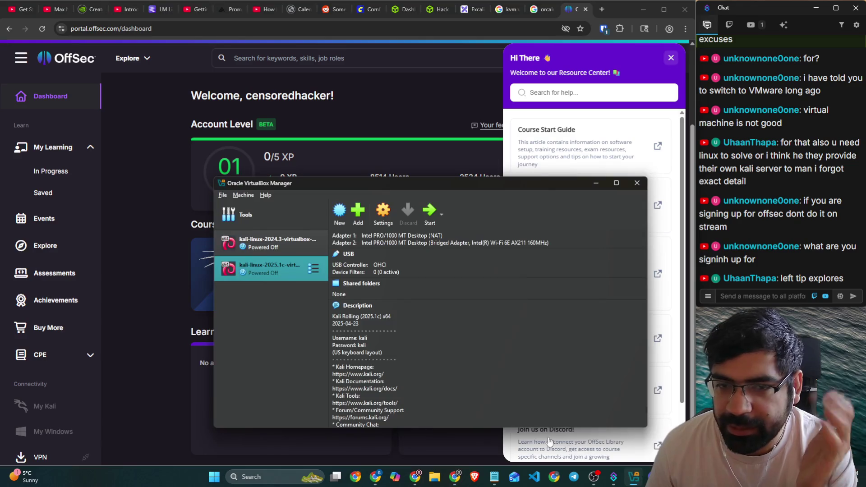
{"action": "right_click", "coordinate": [269, 272]}
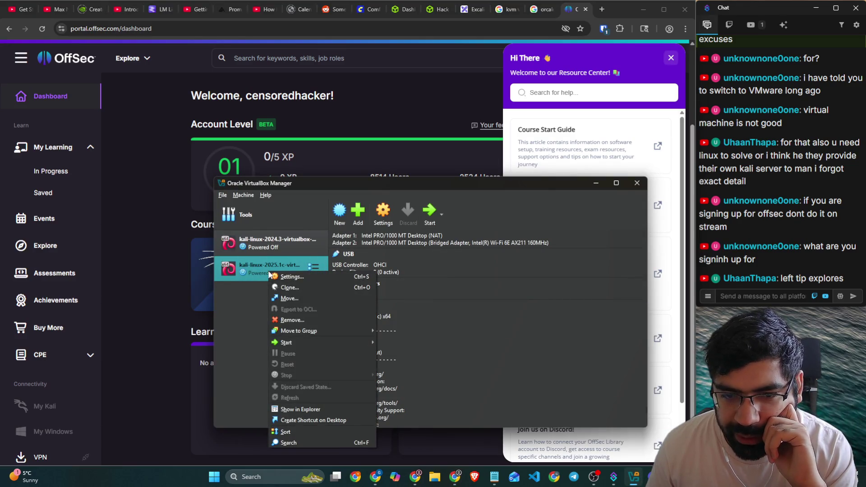
{"action": "mouse_move", "coordinate": [306, 344]}
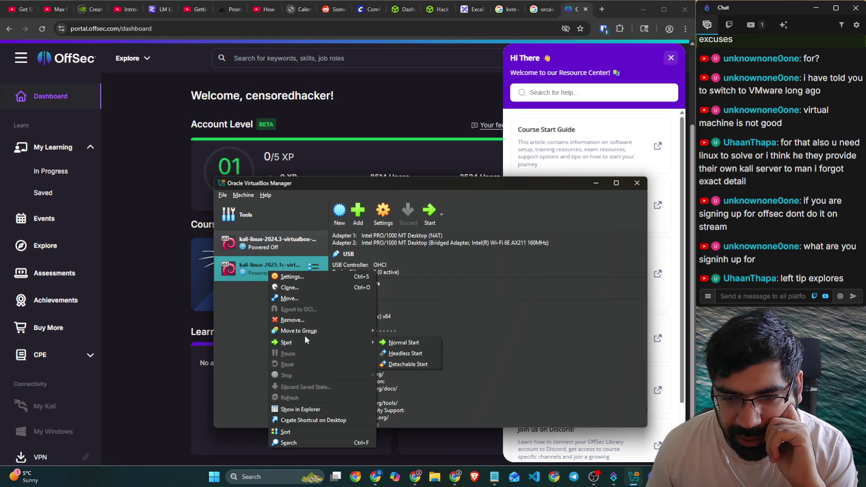
{"action": "left_click", "coordinate": [416, 354]}
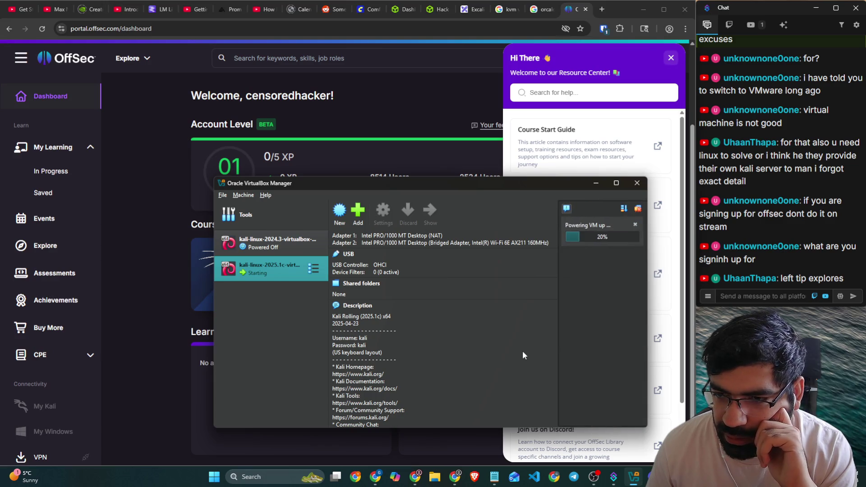
{"action": "scroll", "coordinate": [512, 310], "scroll_direction": "down", "scroll_amount": 1}
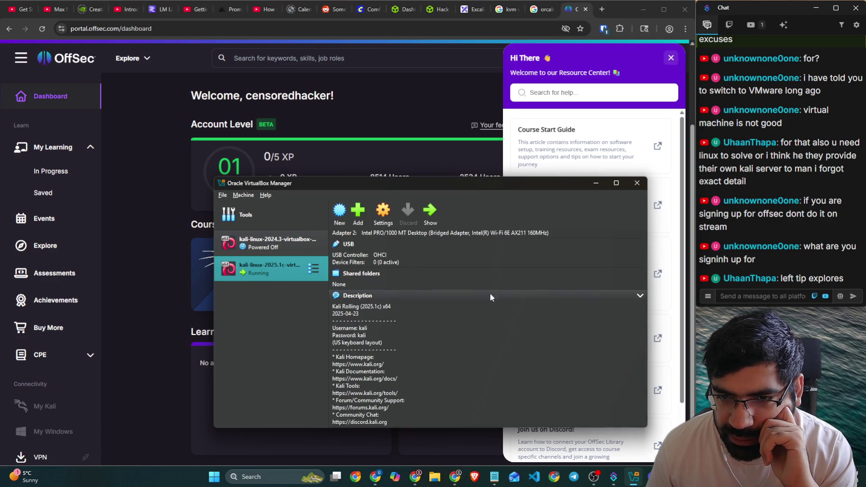
{"action": "left_click", "coordinate": [429, 214]}
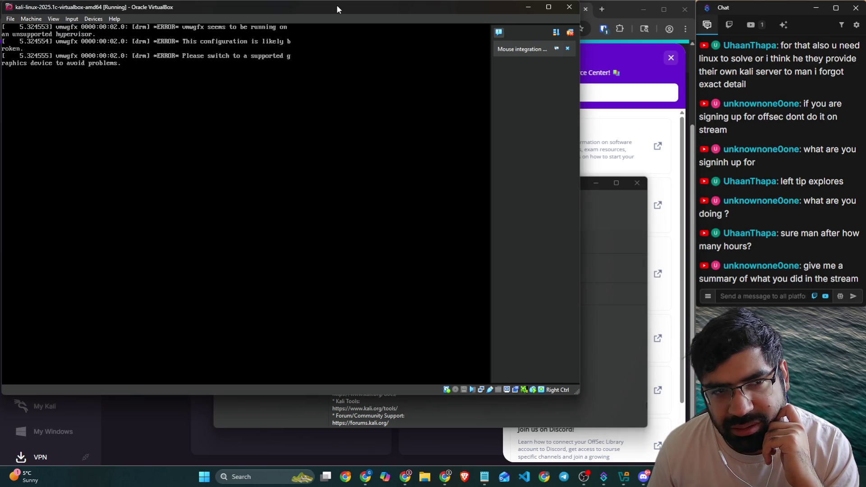
Step: Cancel closing the Kali VM so it keeps running, and minimize its window
{"action": "mouse_move", "coordinate": [337, 5]}
{"action": "left_mouse_down"}
{"action": "mouse_move", "coordinate": [92, 86]}
{"action": "mouse_move", "coordinate": [264, 102]}
{"action": "mouse_move", "coordinate": [470, 99]}
{"action": "mouse_move", "coordinate": [375, 62]}
{"action": "left_mouse_up"}
{"action": "left_click", "coordinate": [607, 63]}
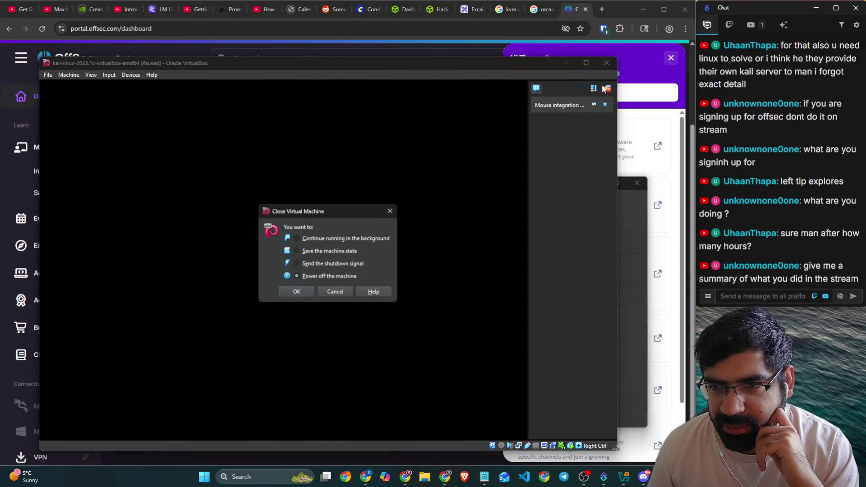
{"action": "left_click", "coordinate": [334, 241]}
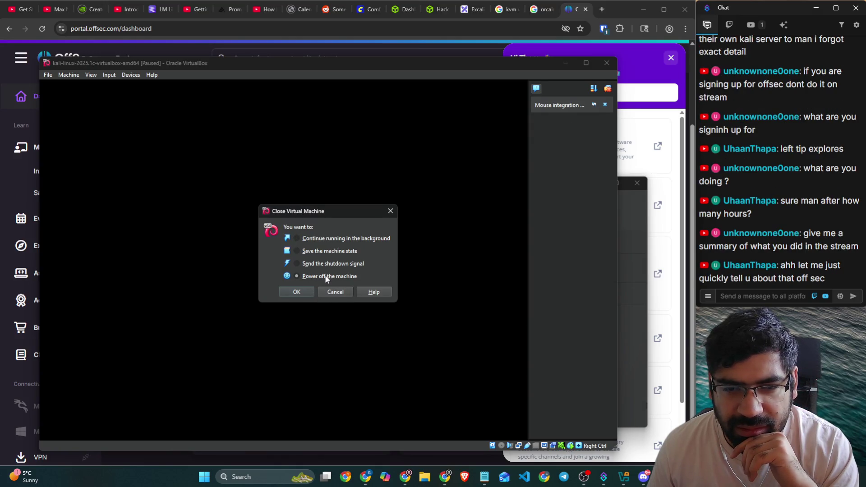
{"action": "left_click", "coordinate": [390, 211]}
{"action": "left_click", "coordinate": [566, 63]}
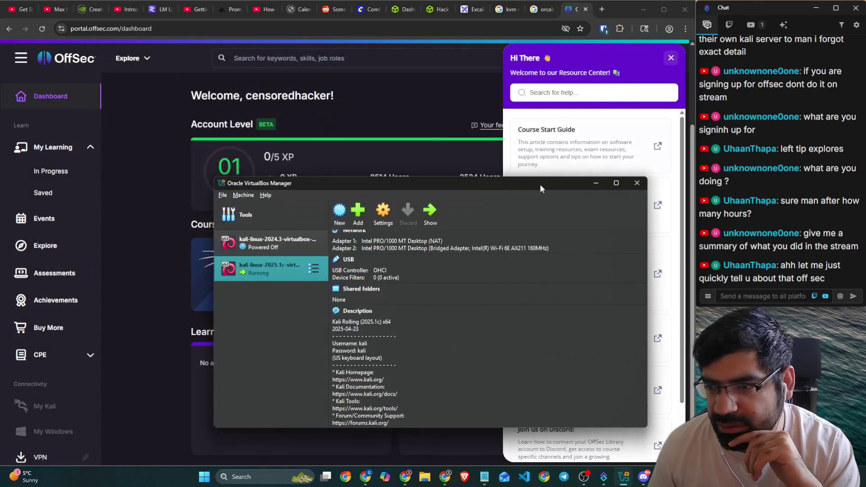
Step: Highlight a viewer's stream-summary request in chat, then minimize VirtualBox Manager
{"action": "left_click", "coordinate": [771, 295]}
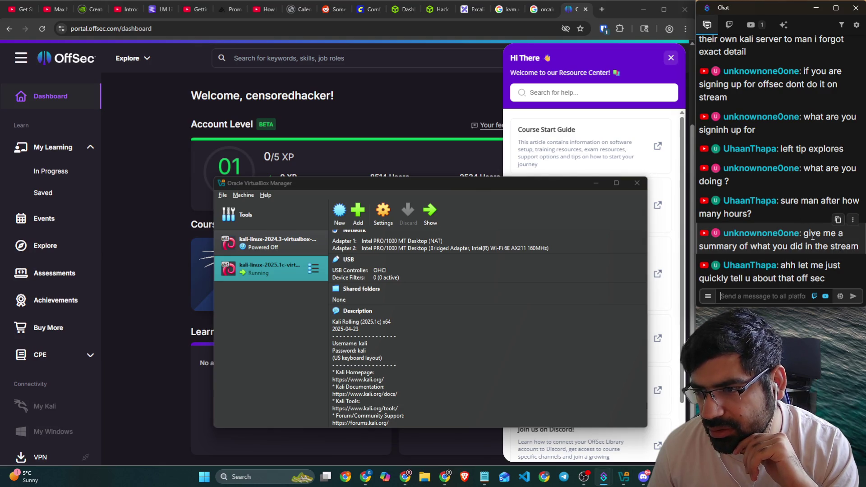
{"action": "left_click_drag", "start_coordinate": [813, 236], "coordinate": [846, 238]}
{"action": "left_click_drag", "start_coordinate": [757, 247], "coordinate": [848, 251]}
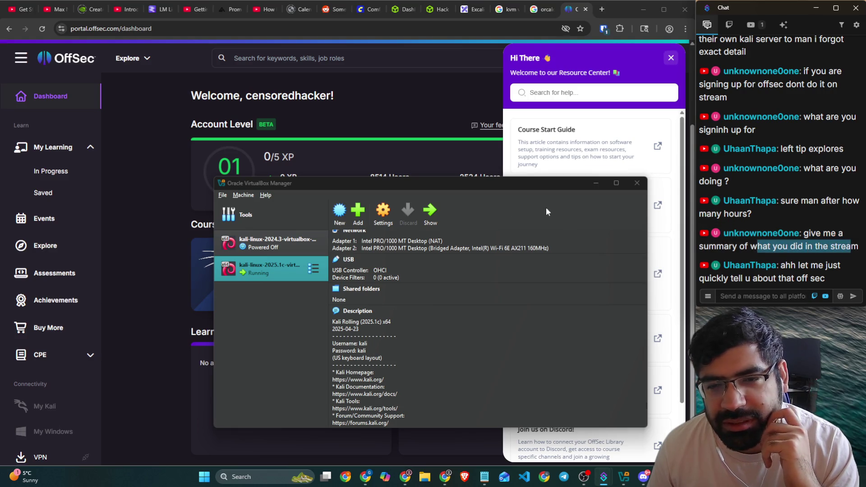
{"action": "left_click", "coordinate": [595, 186]}
{"action": "left_click", "coordinate": [595, 183]}
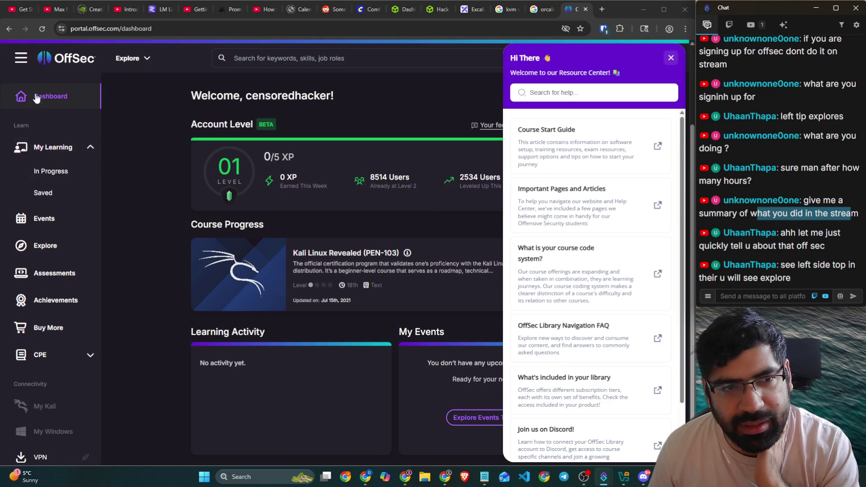
Step: Collapse the left sidebar to icons and open the Explore catalogue
{"action": "left_click", "coordinate": [19, 67]}
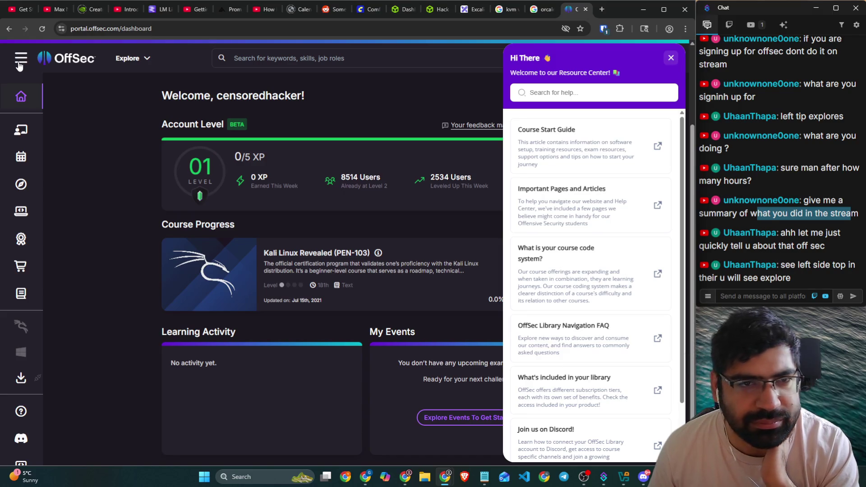
{"action": "left_click", "coordinate": [116, 60]}
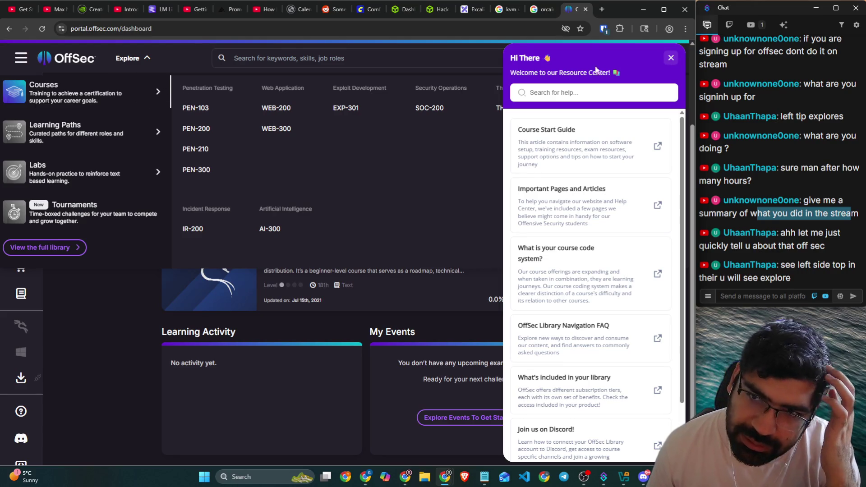
Step: Close the Resource Center and browse Explore via Learning Paths to the Labs options
{"action": "left_click", "coordinate": [672, 62]}
{"action": "left_click", "coordinate": [124, 60]}
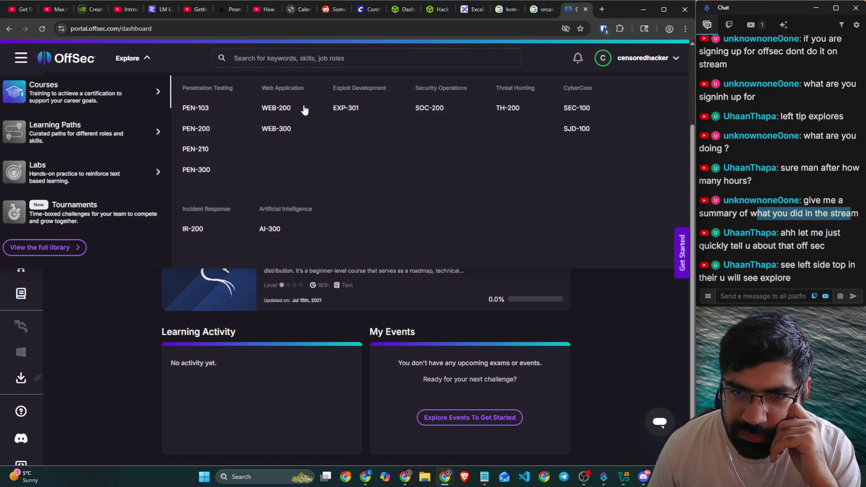
{"action": "mouse_move", "coordinate": [128, 141]}
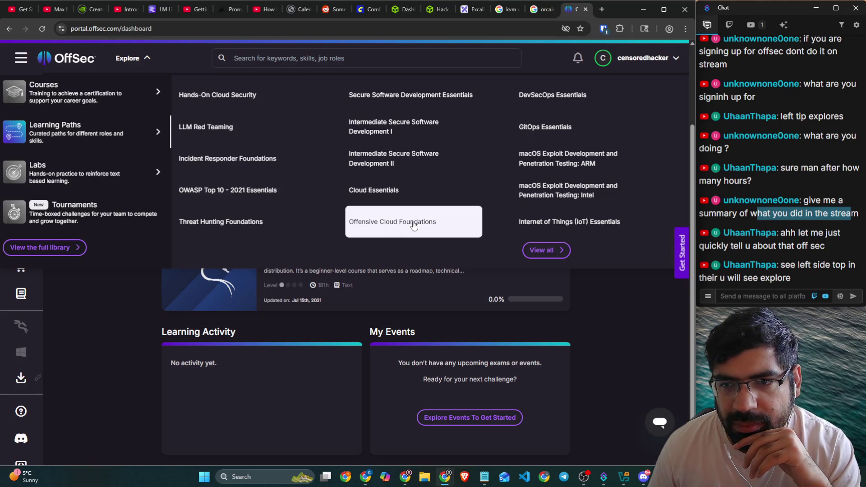
{"action": "mouse_move", "coordinate": [70, 180]}
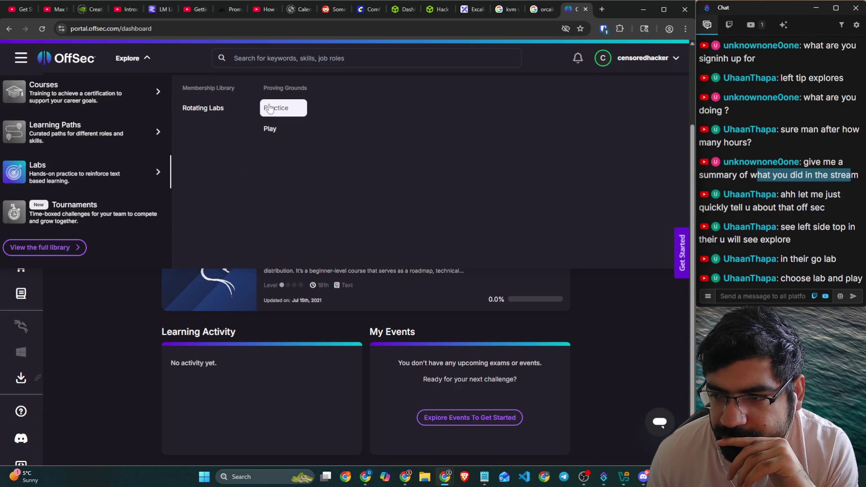
Step: Open Proving Grounds Play and scroll through all 54 free labs to the end
{"action": "left_click", "coordinate": [271, 127]}
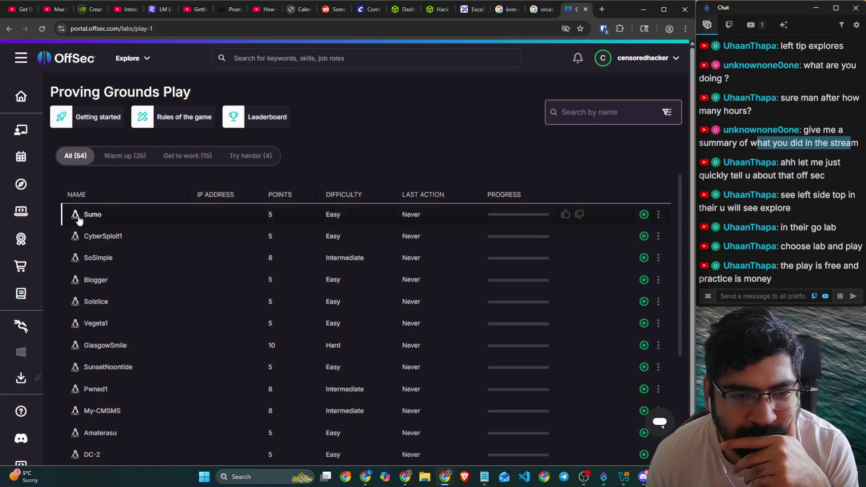
{"action": "mouse_move", "coordinate": [87, 216]}
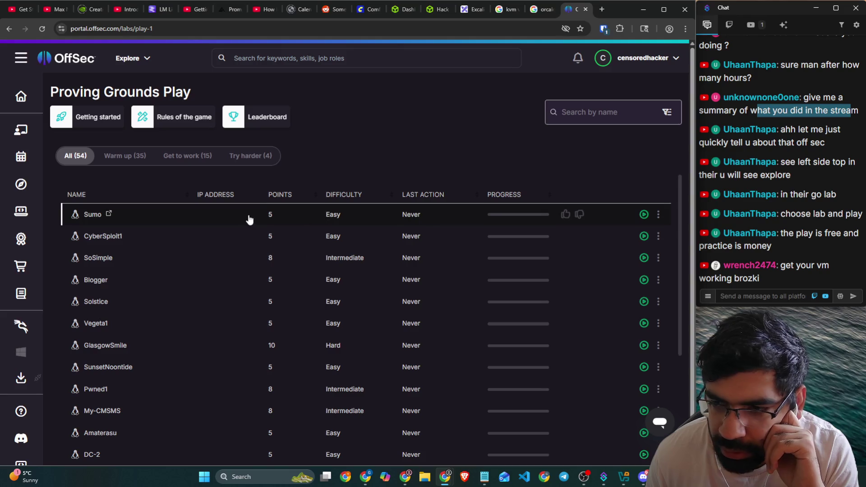
{"action": "scroll", "coordinate": [244, 221], "scroll_direction": "down", "scroll_amount": 1}
{"action": "scroll", "coordinate": [245, 218], "scroll_direction": "down", "scroll_amount": 3}
{"action": "scroll", "coordinate": [323, 265], "scroll_direction": "up", "scroll_amount": 3}
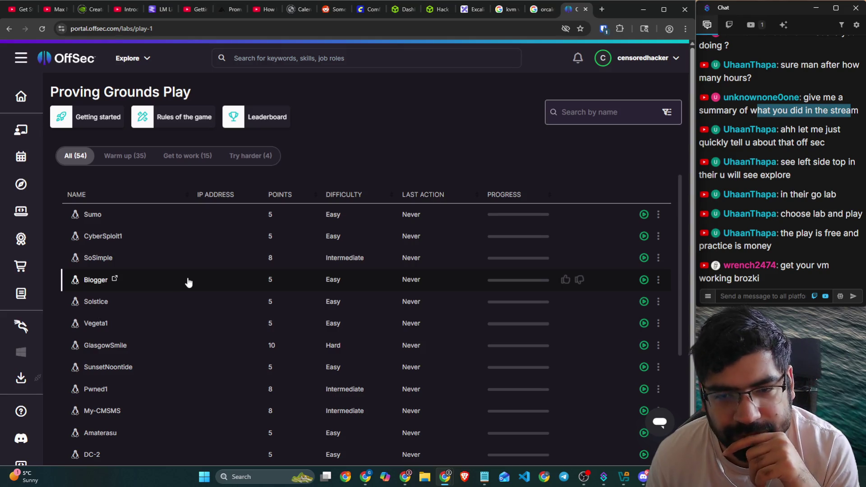
{"action": "scroll", "coordinate": [199, 273], "scroll_direction": "down", "scroll_amount": 4}
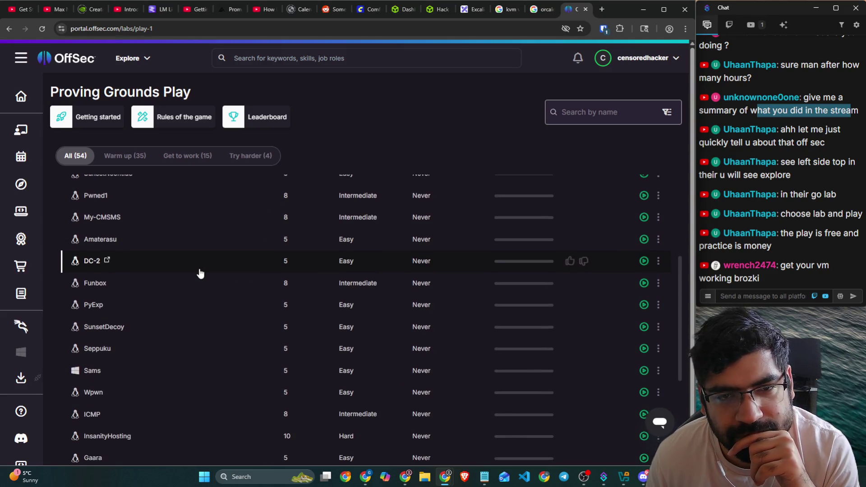
{"action": "scroll", "coordinate": [200, 273], "scroll_direction": "down", "scroll_amount": 8}
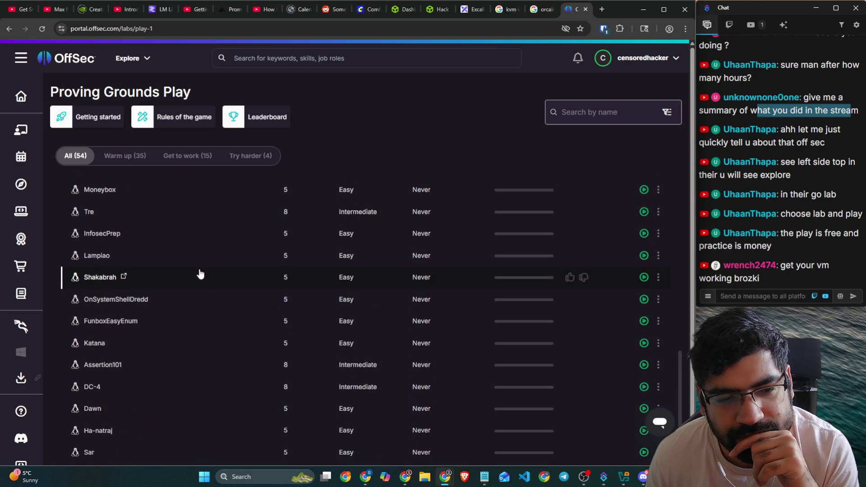
{"action": "scroll", "coordinate": [201, 274], "scroll_direction": "down", "scroll_amount": 10}
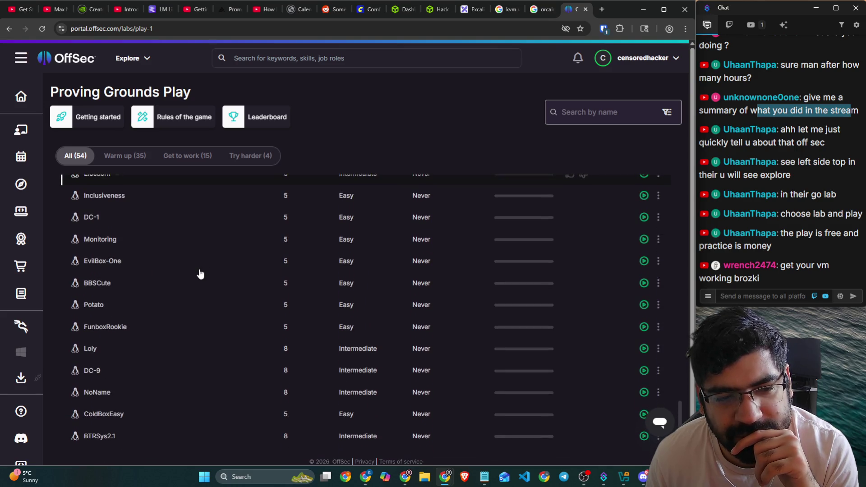
Step: Open the BBSCute lab details and highlight its CuteNews exploitation description
{"action": "left_click", "coordinate": [75, 280]}
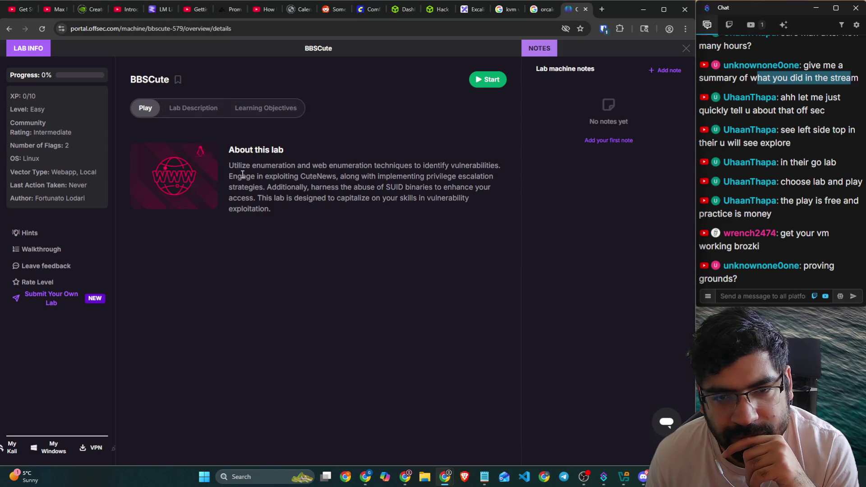
{"action": "left_click_drag", "start_coordinate": [246, 166], "coordinate": [494, 166]}
{"action": "left_click_drag", "start_coordinate": [250, 177], "coordinate": [489, 176]}
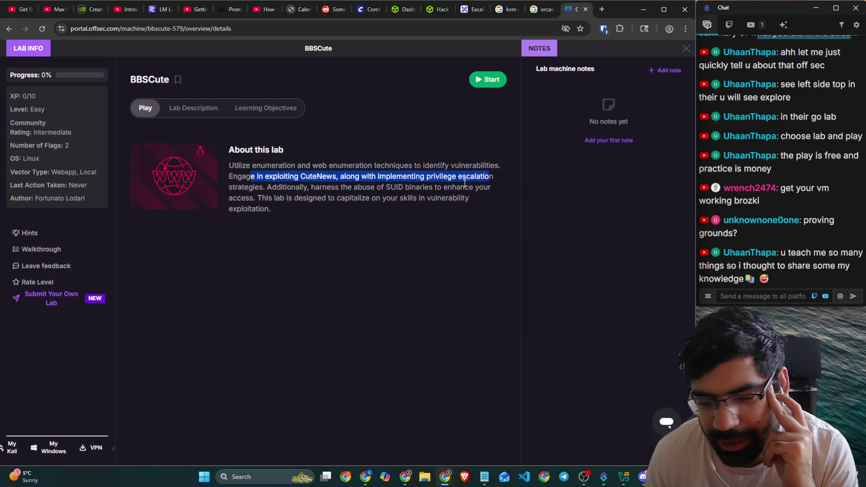
Step: Bookmark the BBSCute page as OffSec, then bring the running Kali VM window forward
{"action": "left_click", "coordinate": [581, 28]}
{"action": "left_click", "coordinate": [541, 92]}
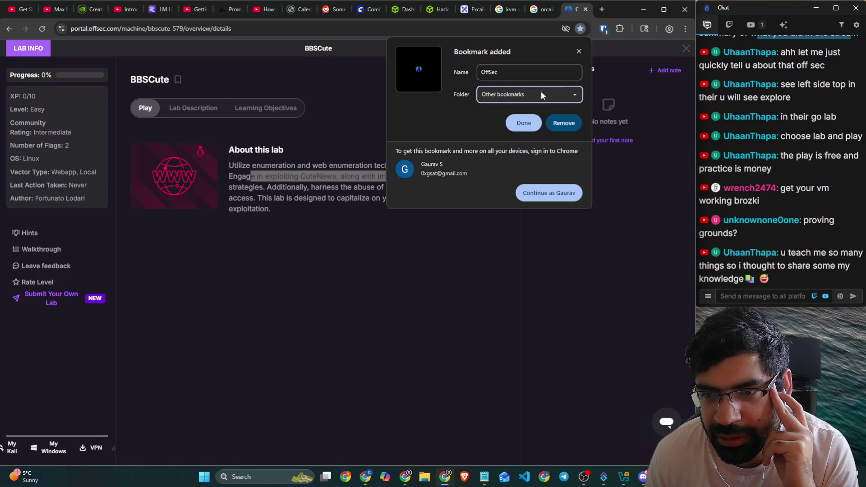
{"action": "left_click", "coordinate": [528, 120]}
{"action": "left_click", "coordinate": [431, 143]}
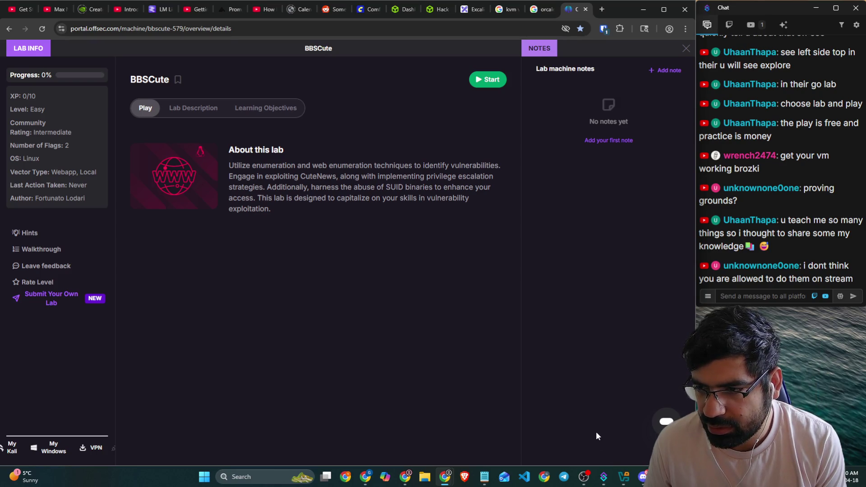
{"action": "left_click_drag", "start_coordinate": [245, 151], "coordinate": [284, 150]}
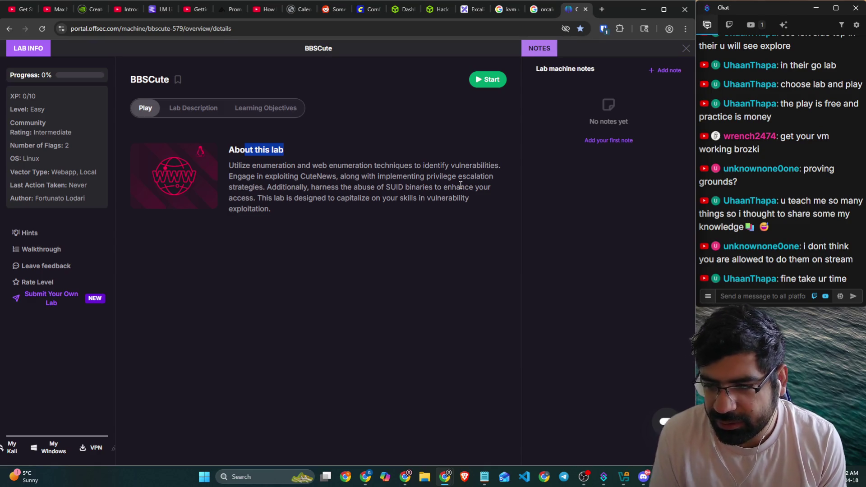
{"action": "left_click", "coordinate": [623, 477]}
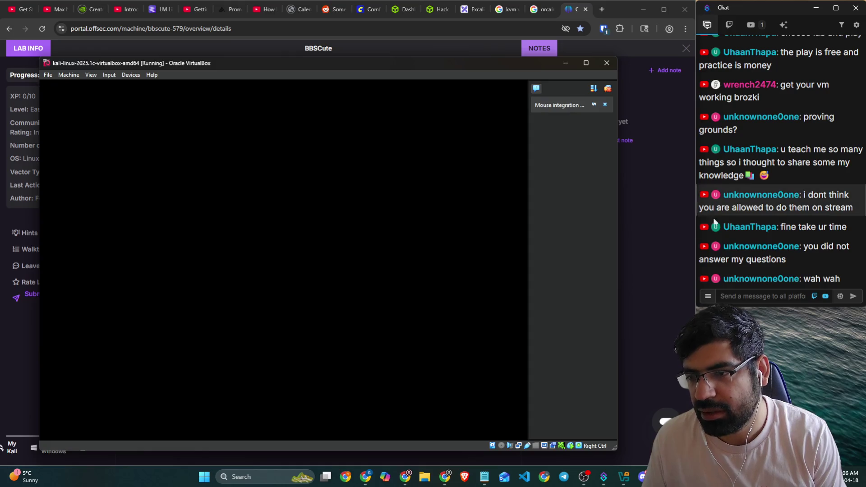
Step: Highlight a viewer's chat complaint, then switch to the Hack The Box Dancing machine page
{"action": "left_click", "coordinate": [795, 245]}
{"action": "triple_click", "coordinate": [799, 245]}
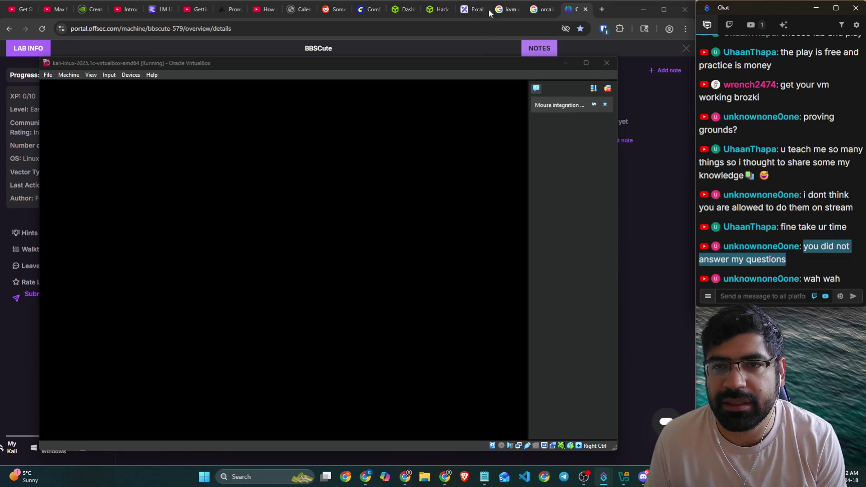
{"action": "left_click", "coordinate": [436, 9]}
{"action": "scroll", "coordinate": [240, 172], "scroll_direction": "up", "scroll_amount": 5}
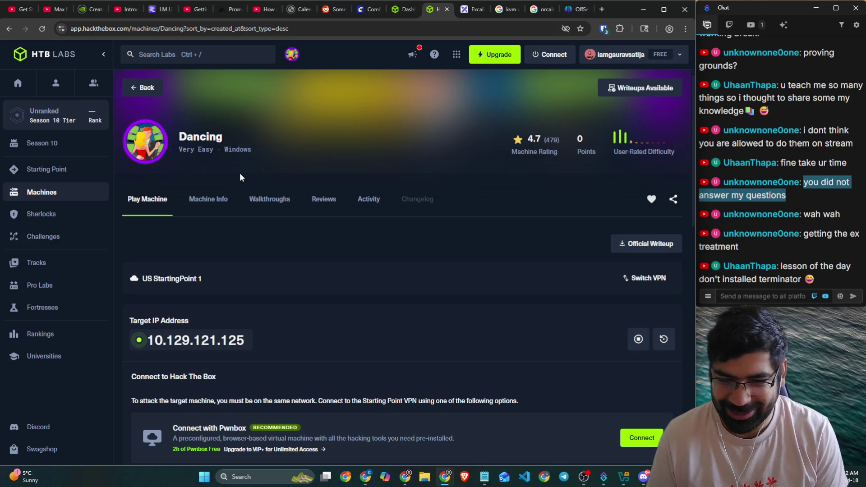
Step: Scroll the Dancing lab page down to Task 3, which asks for port 445's service name
{"action": "scroll", "coordinate": [293, 235], "scroll_direction": "down", "scroll_amount": 3}
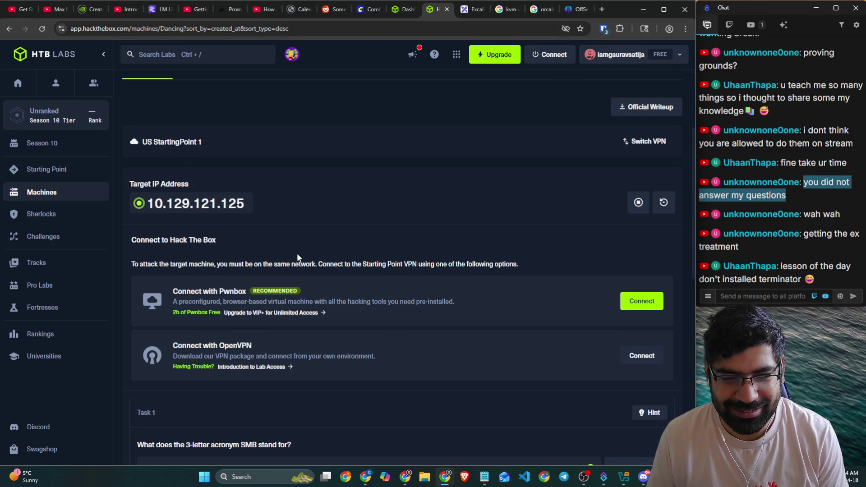
{"action": "scroll", "coordinate": [297, 288], "scroll_direction": "down", "scroll_amount": 4}
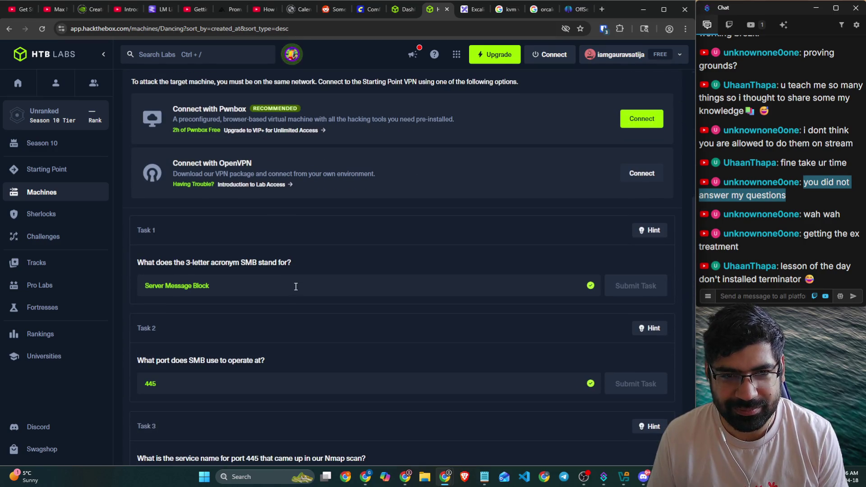
{"action": "scroll", "coordinate": [292, 280], "scroll_direction": "down", "scroll_amount": 6}
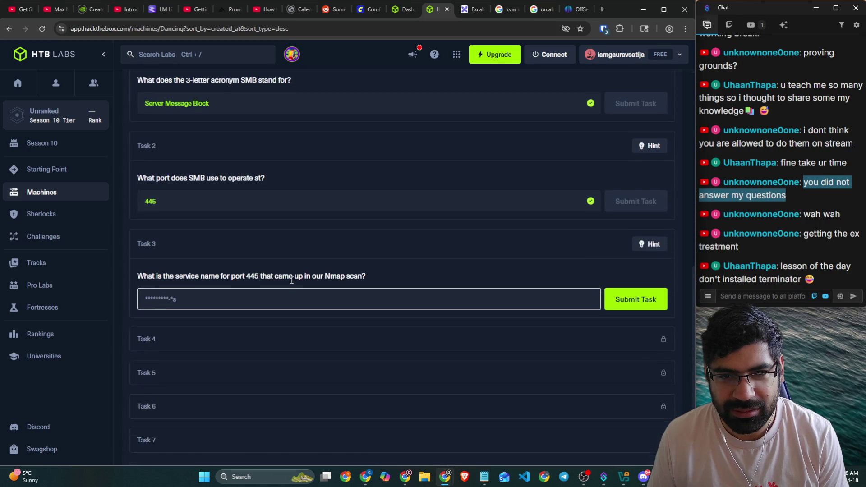
Step: Dismiss the Kali VM's mouse integration notification and detach its GUI via Machine > Detach GUI
{"action": "key", "text": "alt+Tab"}
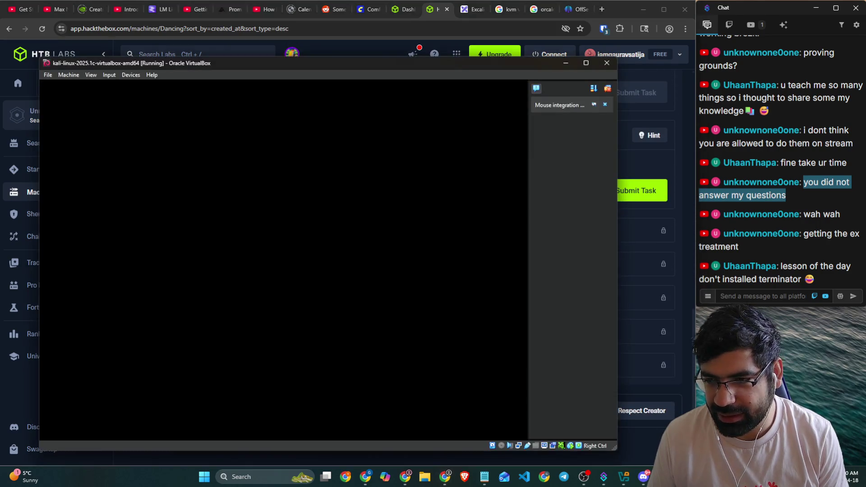
{"action": "left_click", "coordinate": [535, 89]}
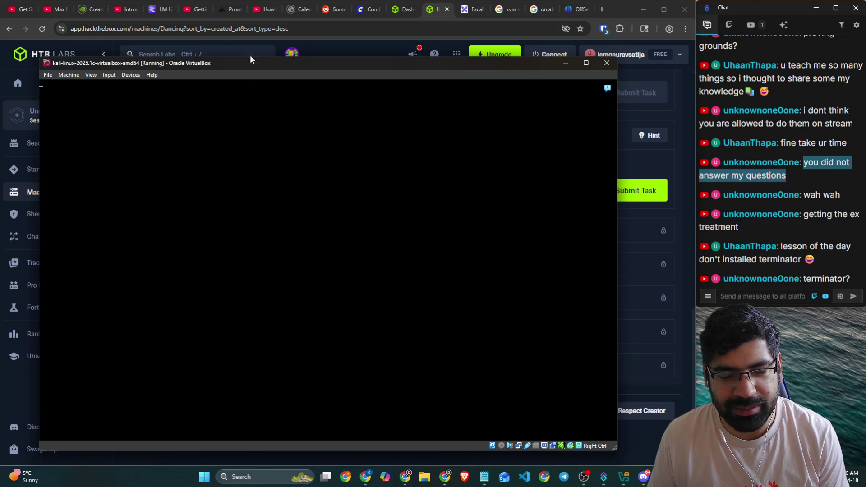
{"action": "left_click", "coordinate": [113, 75]}
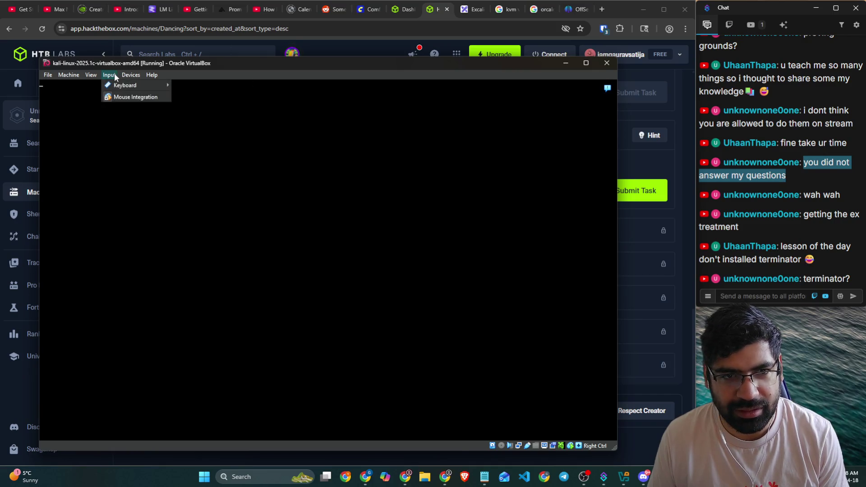
{"action": "mouse_move", "coordinate": [97, 76]}
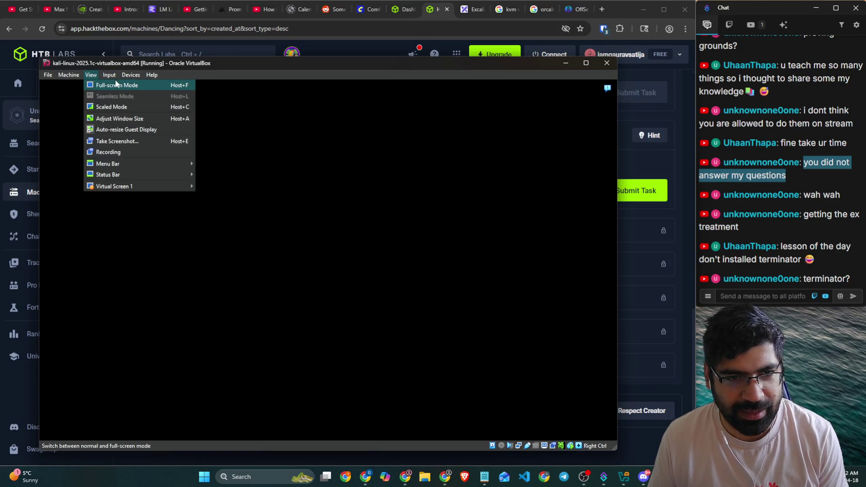
{"action": "mouse_move", "coordinate": [128, 75]}
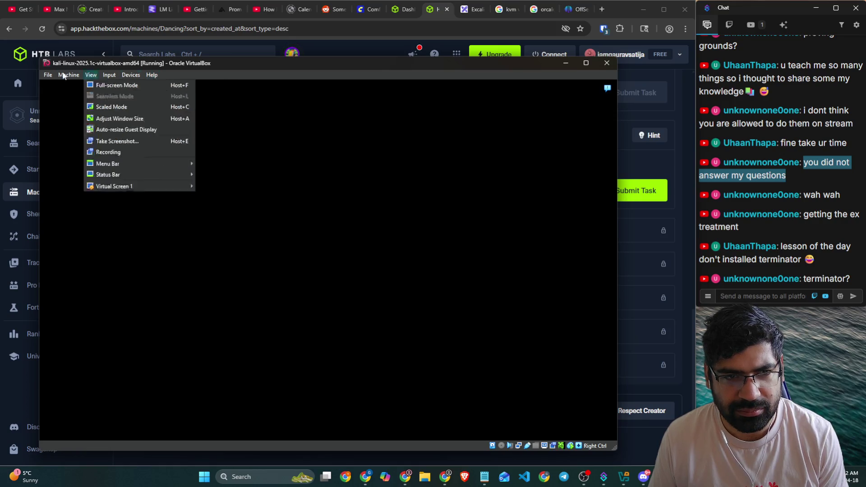
{"action": "mouse_move", "coordinate": [65, 76]}
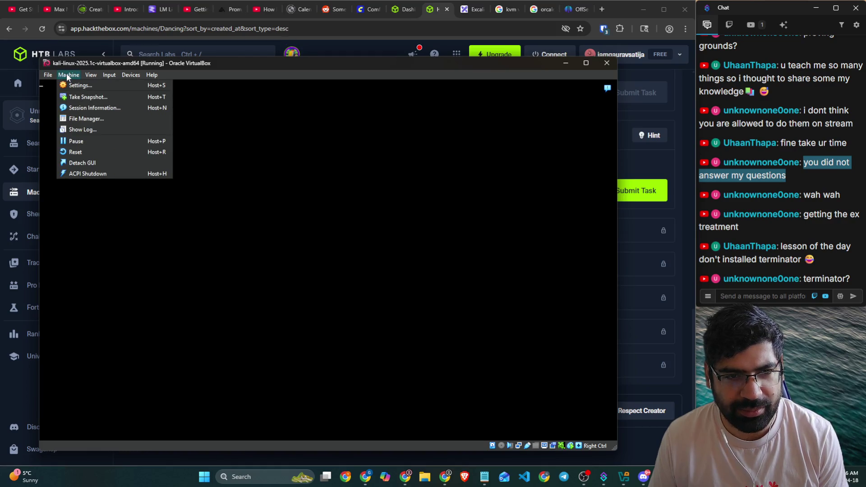
{"action": "left_click", "coordinate": [83, 163]}
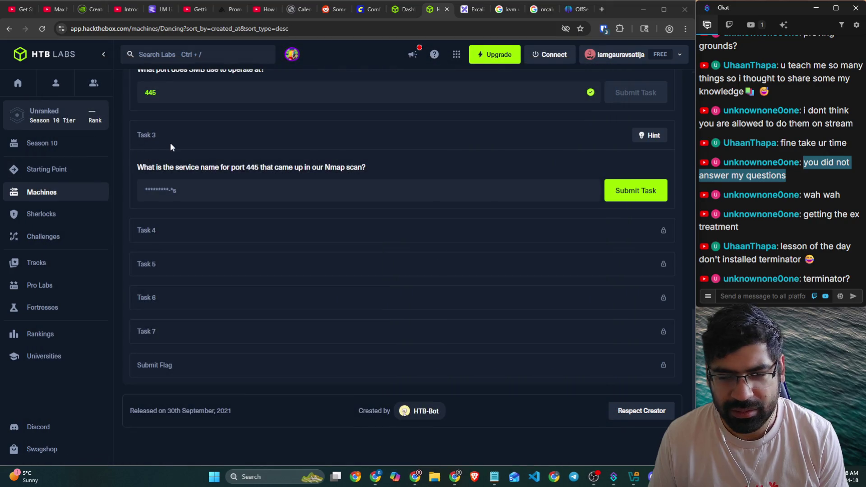
Step: Power off the kali-linux-2025.1c VM from VirtualBox Manager and restart it with Detachable Start
{"action": "left_click", "coordinate": [634, 477]}
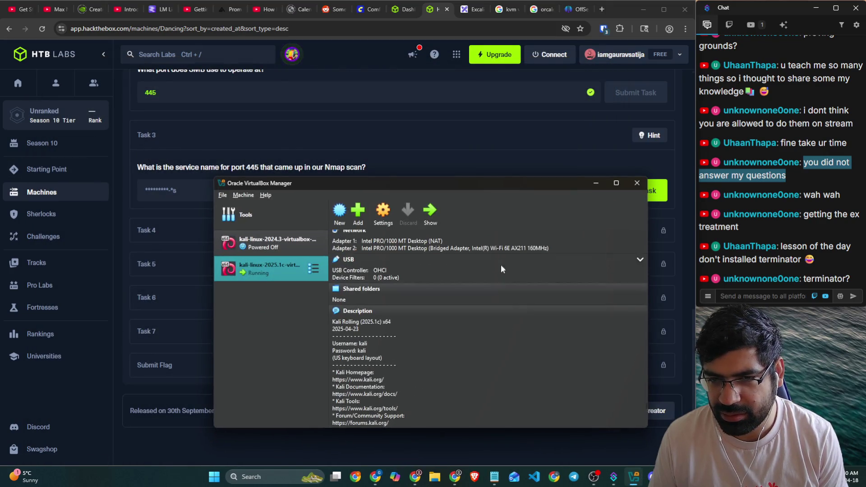
{"action": "left_click", "coordinate": [433, 216]}
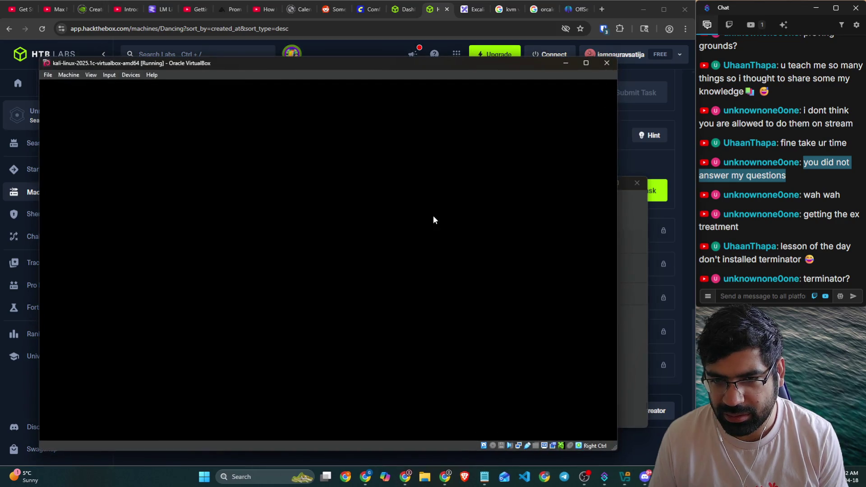
{"action": "left_click", "coordinate": [606, 64]}
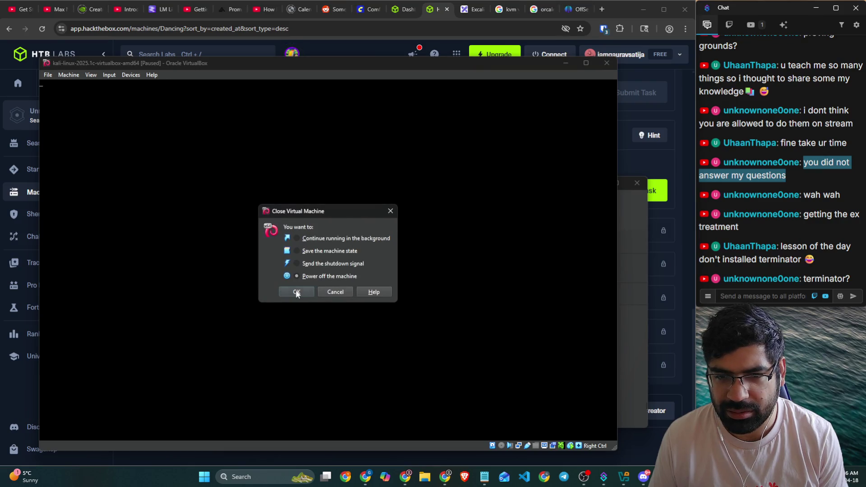
{"action": "left_click", "coordinate": [296, 293]}
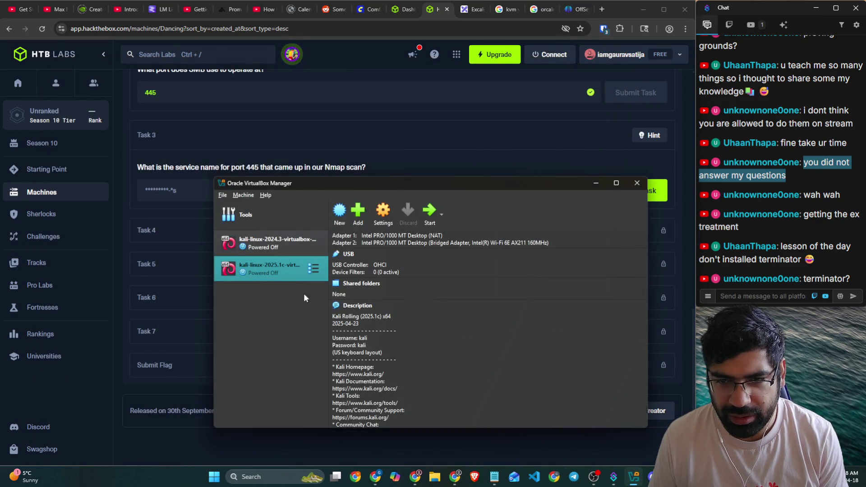
{"action": "left_click", "coordinate": [441, 210]}
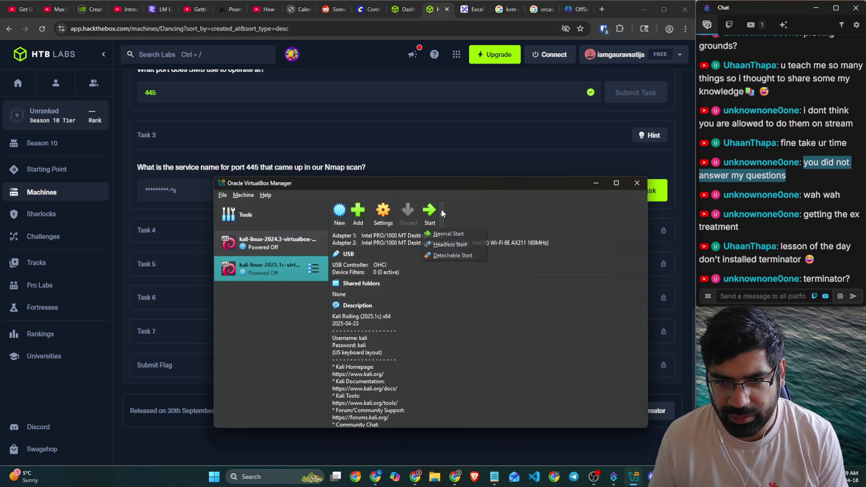
{"action": "left_click", "coordinate": [447, 244]}
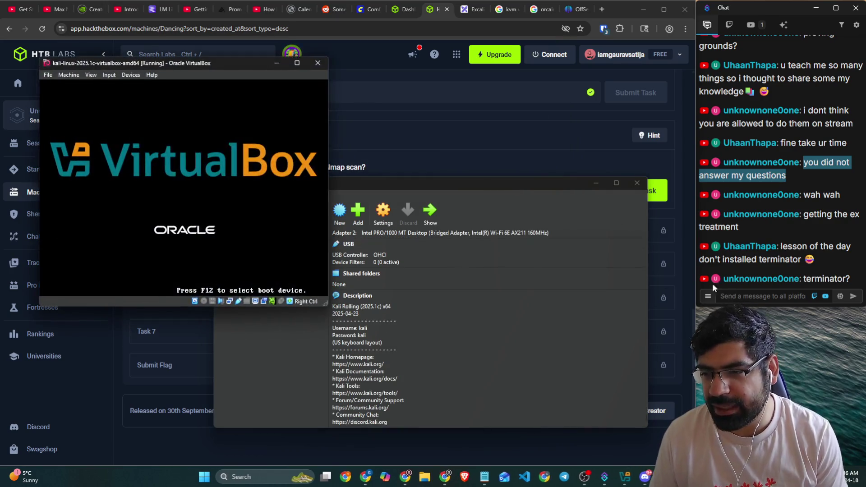
Step: Return to VirtualBox Manager and the chat box, then transition OBS Studio to the full-screen webcam scene
{"action": "left_click", "coordinate": [277, 62]}
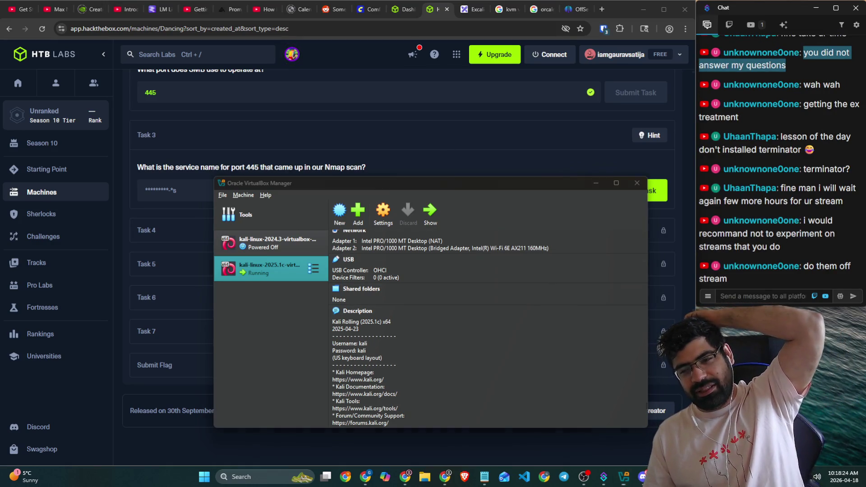
{"action": "key", "text": "alt+Tab"}
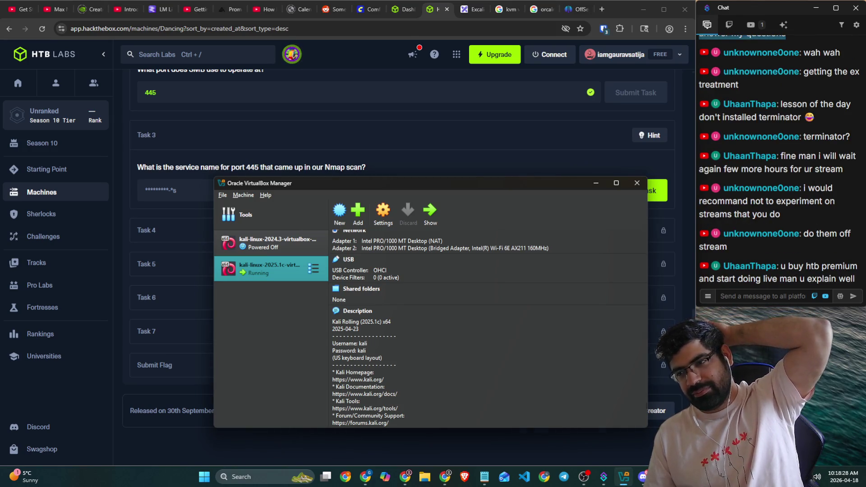
{"action": "left_click", "coordinate": [782, 294]}
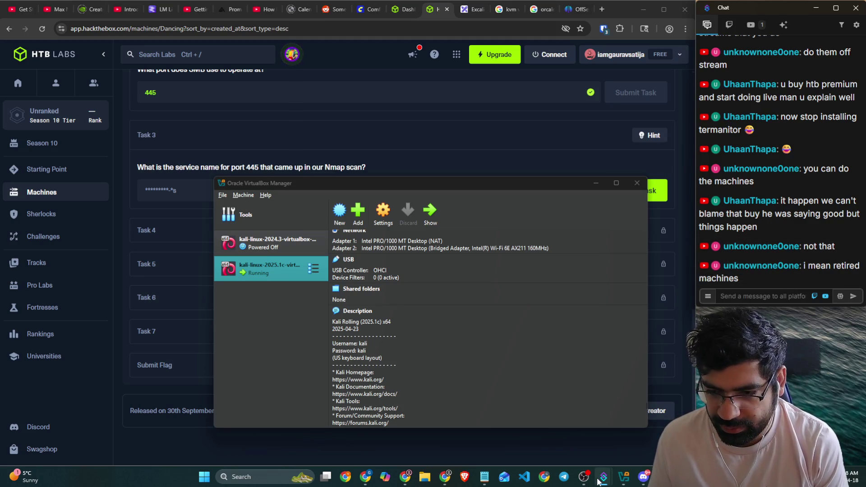
{"action": "left_click", "coordinate": [584, 445]}
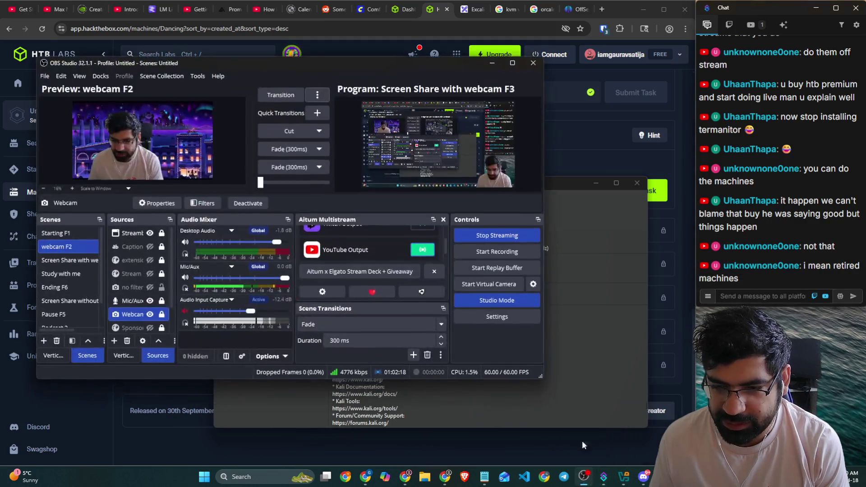
{"action": "left_click", "coordinate": [280, 95]}
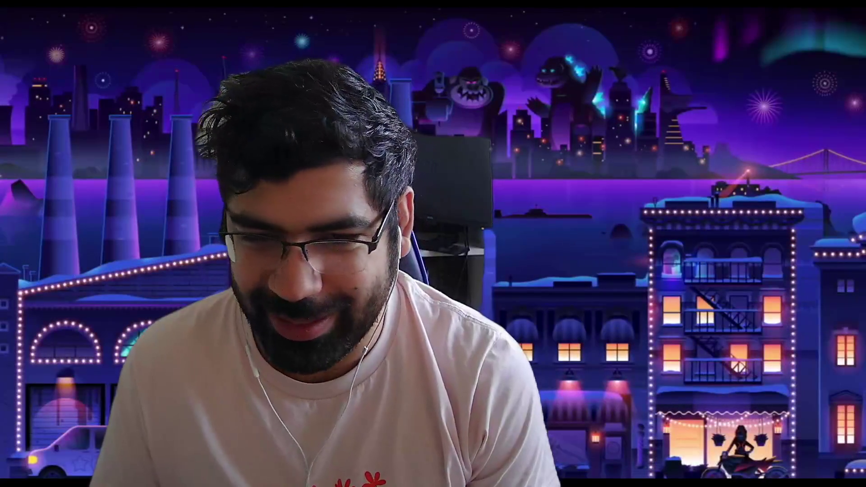